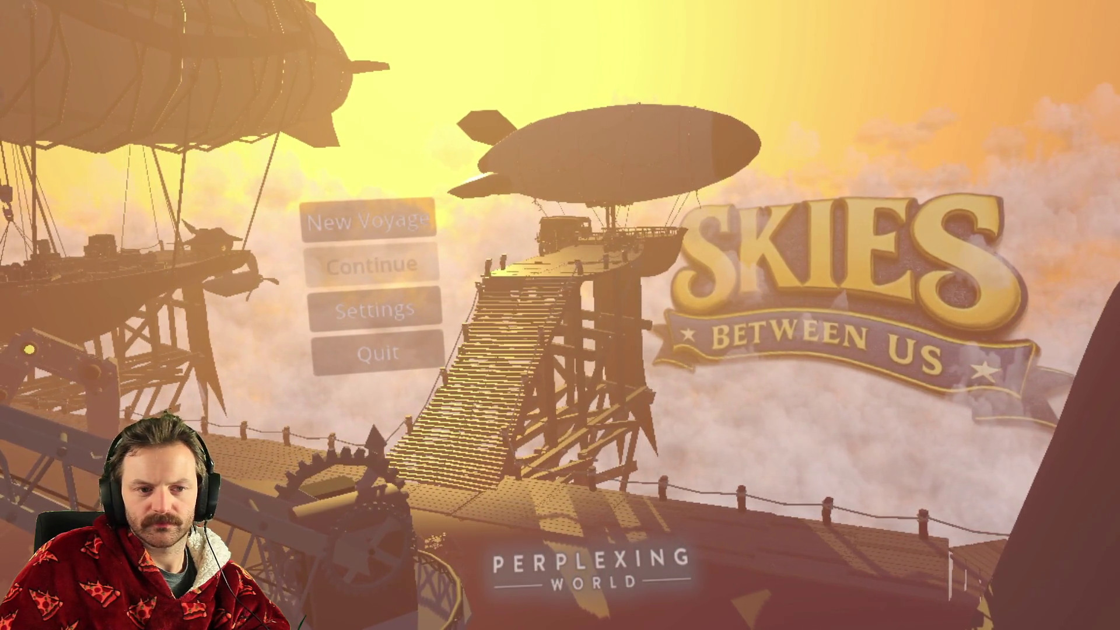
# Step: In Settings, turn Master volume up to full and raise Dialogue volume partway
pyautogui.click(337, 324)
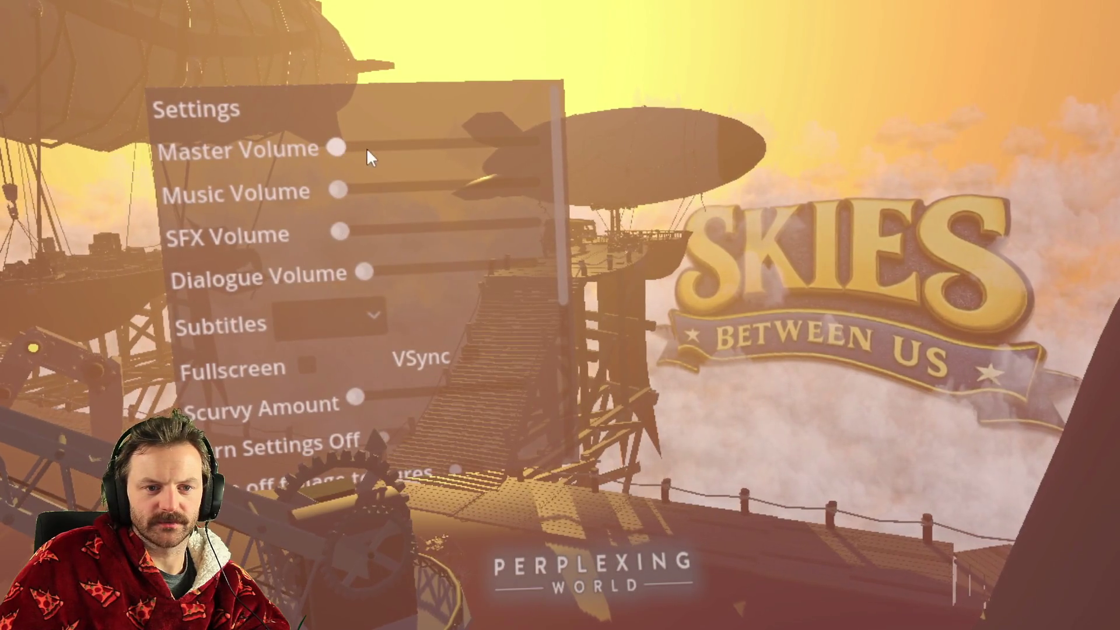
pyautogui.moveTo(376, 147); pyautogui.dragTo(537, 143)
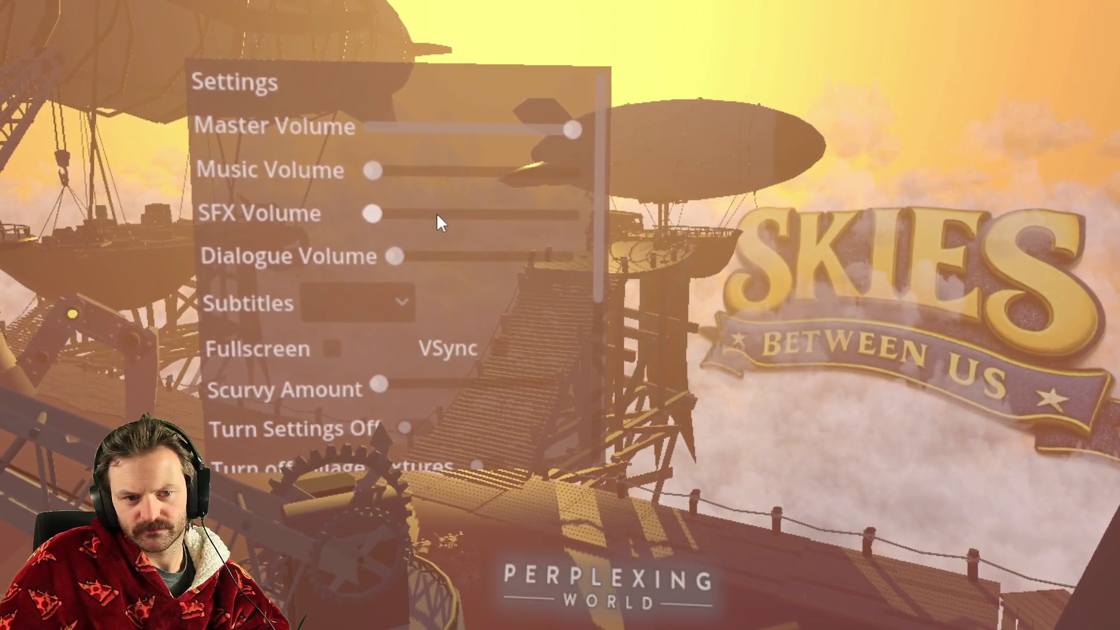
pyautogui.moveTo(413, 257); pyautogui.dragTo(474, 253)
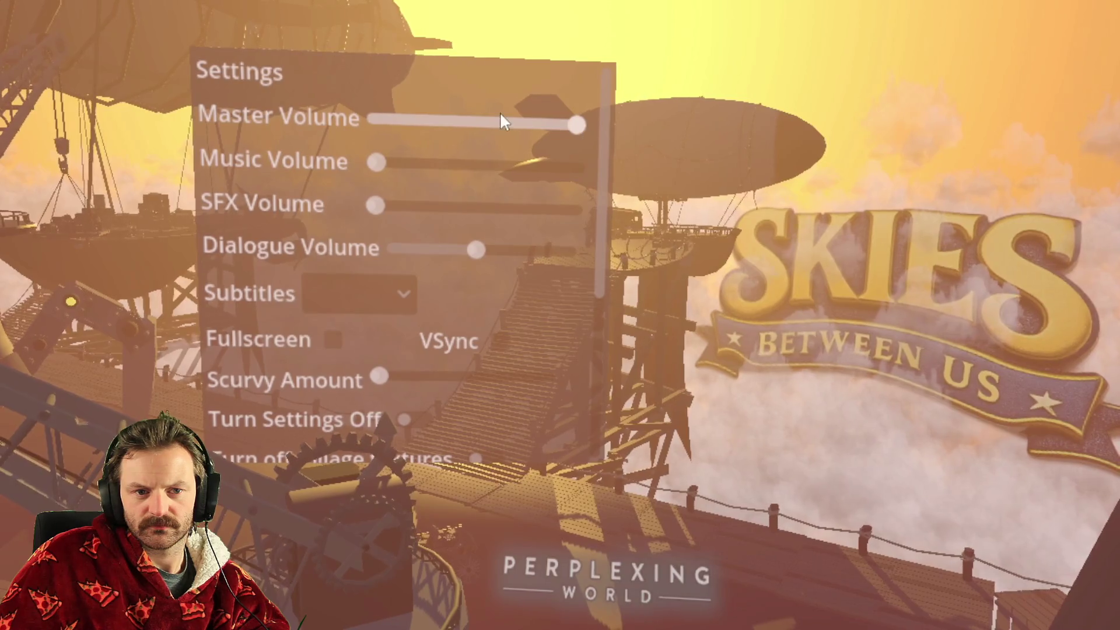
pyautogui.click(378, 119)
pyautogui.moveTo(448, 119); pyautogui.dragTo(568, 123)
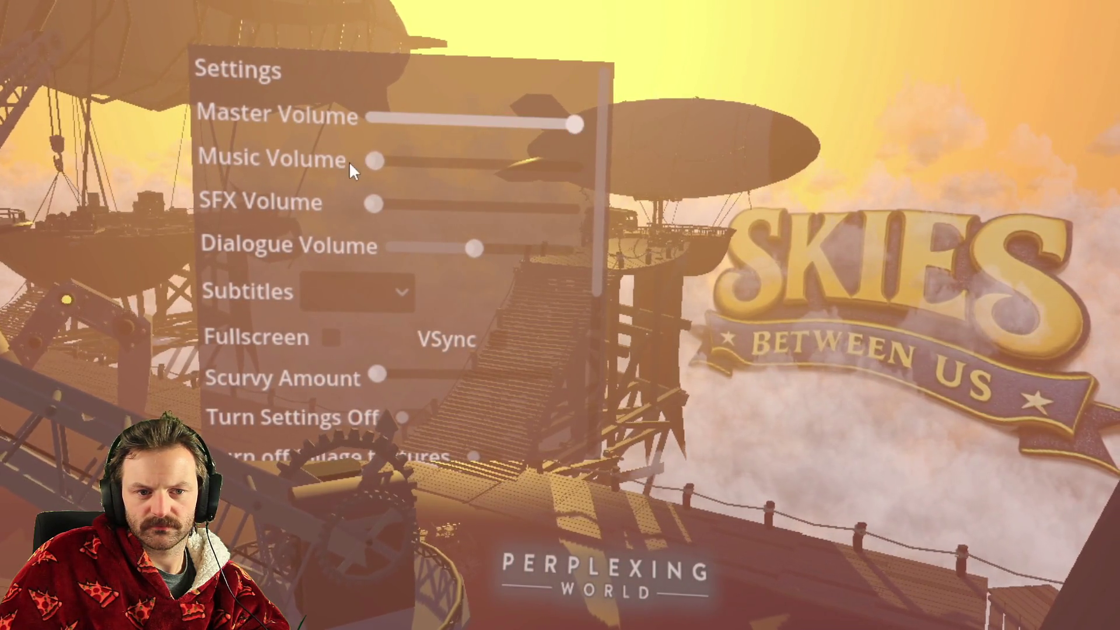
# Step: Scroll through the settings panel, then close it to return to the main menu
pyautogui.scroll(10, 551, 160)
pyautogui.scroll(10, 516, 209)
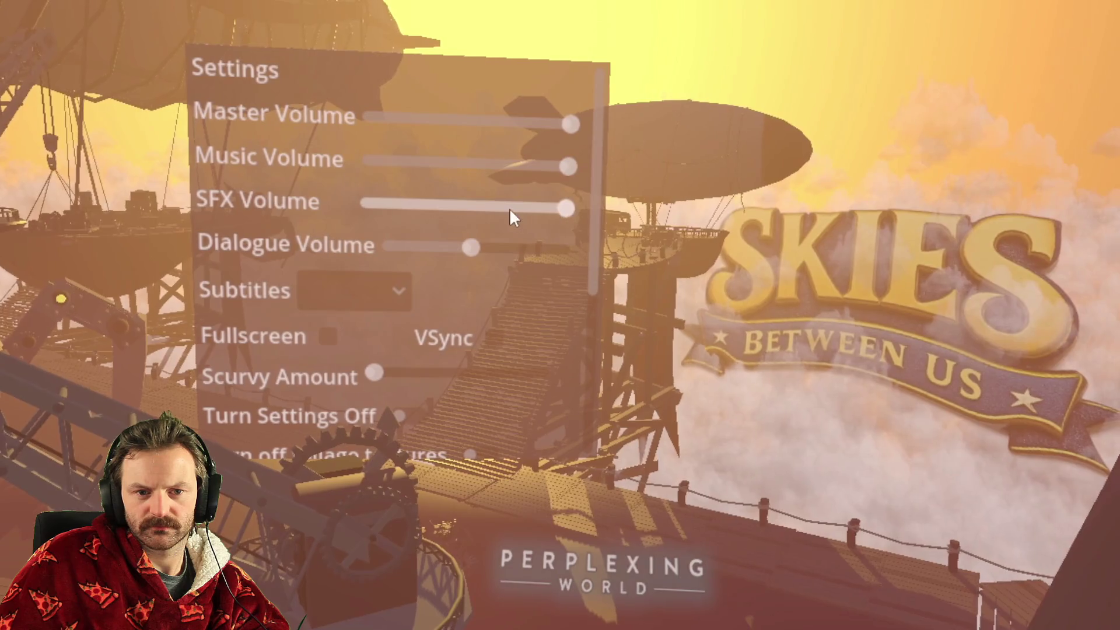
pyautogui.scroll(-10, 395, 205)
pyautogui.scroll(-10, 391, 168)
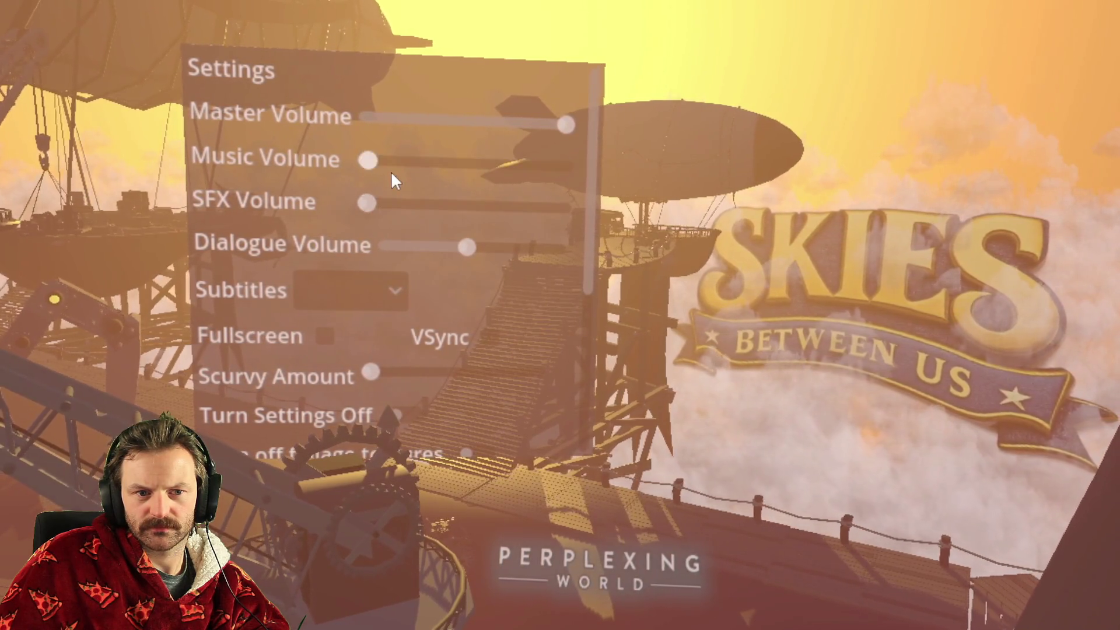
pyautogui.scroll(10, 435, 206)
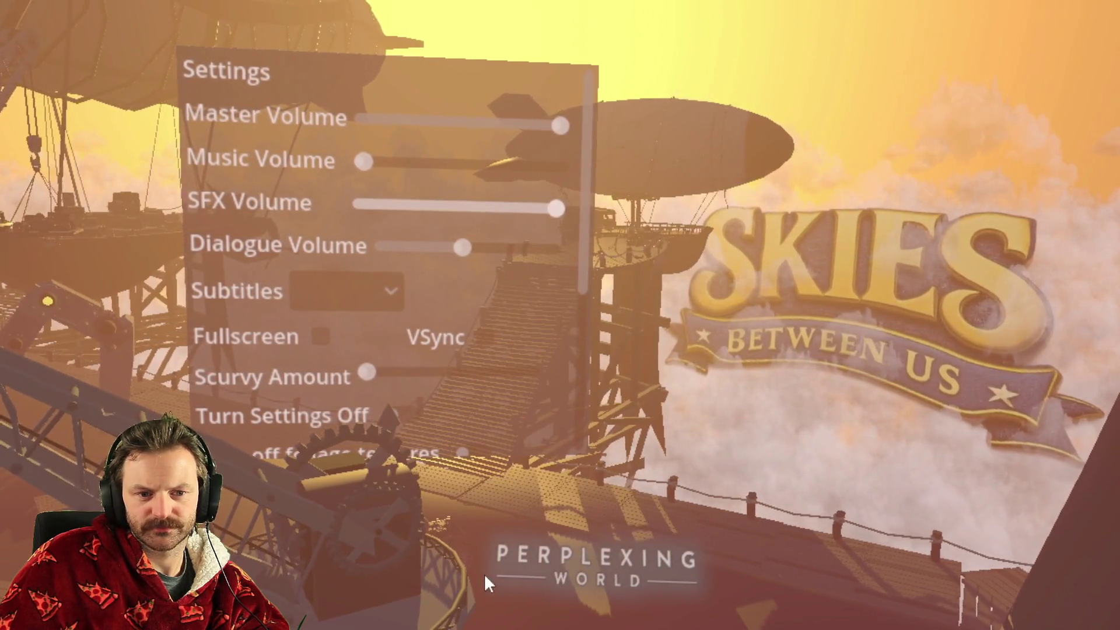
pyautogui.moveTo(575, 251); pyautogui.dragTo(573, 417)
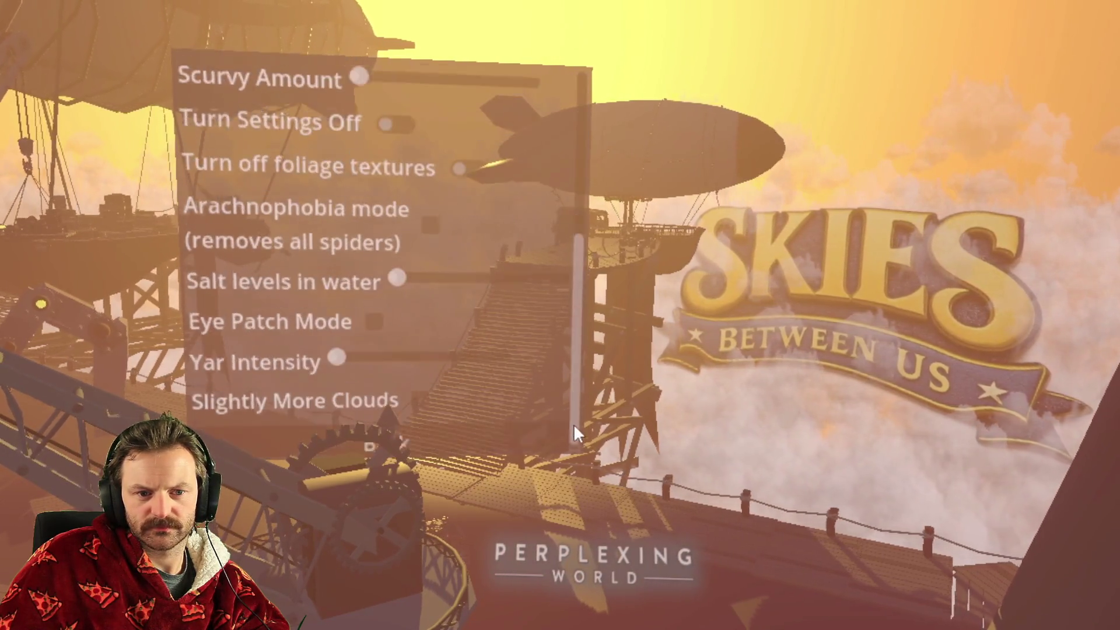
pyautogui.click(379, 432)
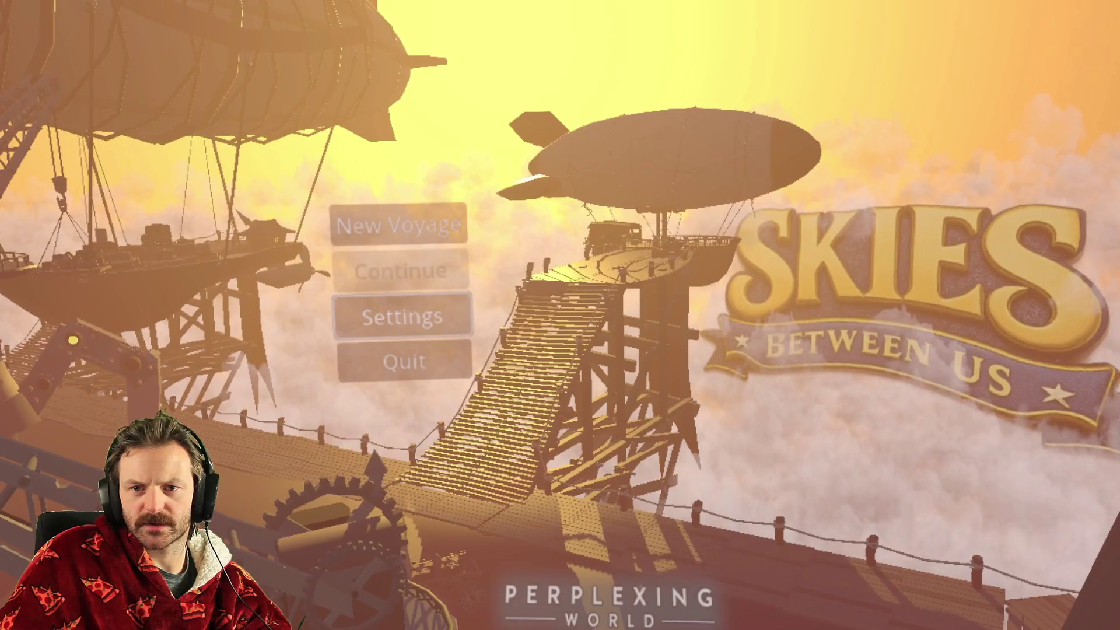
# Step: In the game's settings, lower Music volume slightly and raise Master volume to full
pyautogui.hotkey('alt', 'Tab')
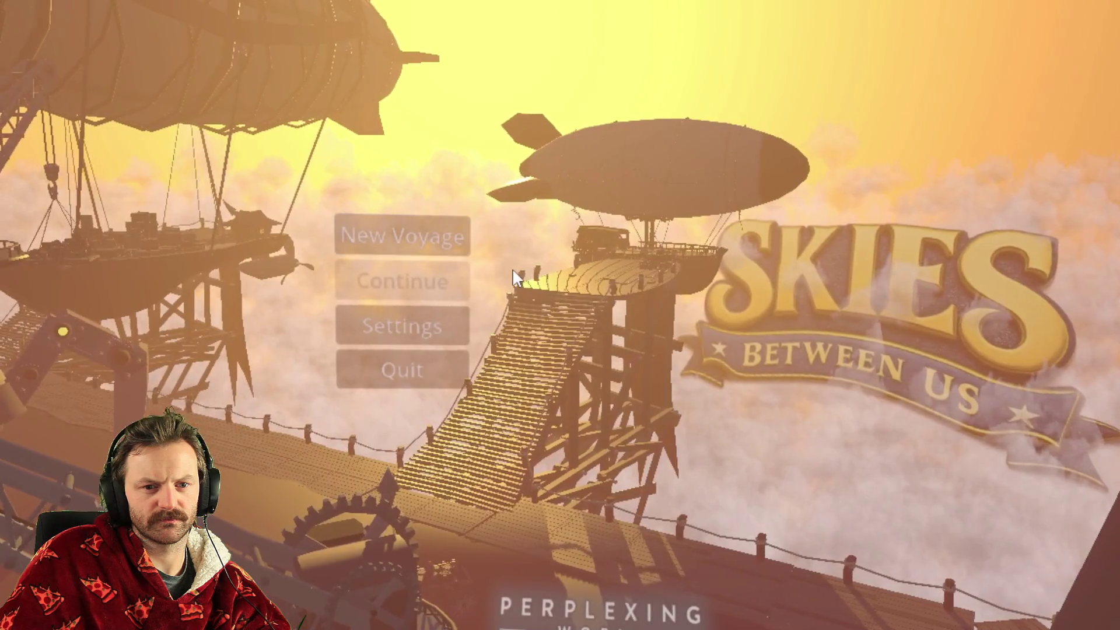
pyautogui.click(395, 325)
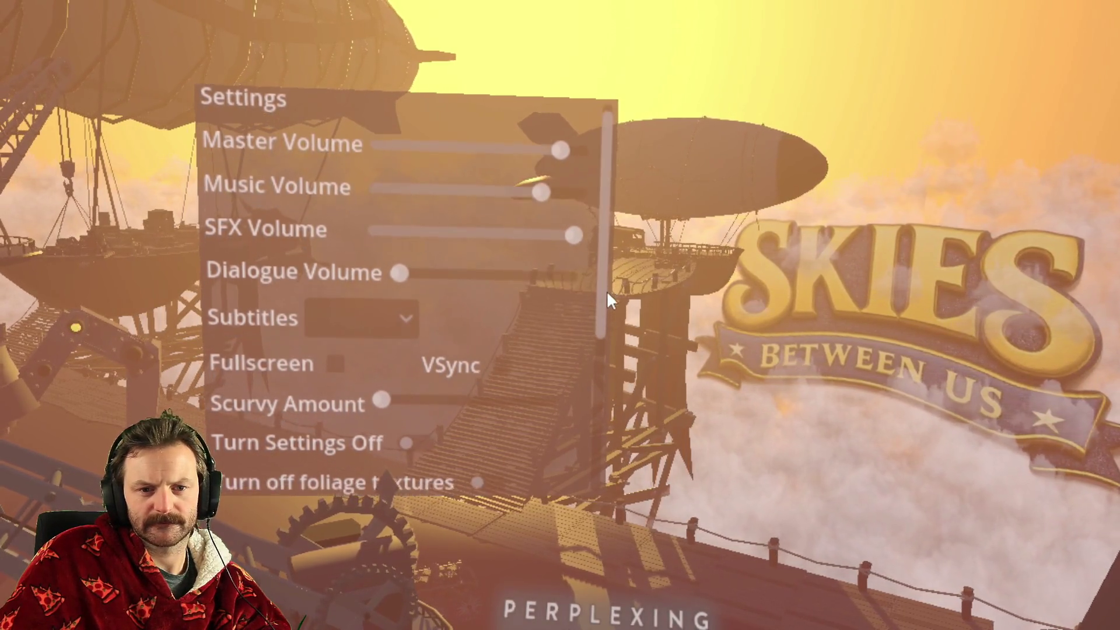
pyautogui.moveTo(574, 249)
pyautogui.mouseDown()
pyautogui.moveTo(507, 242)
pyautogui.moveTo(541, 220)
pyautogui.moveTo(474, 198)
pyautogui.moveTo(528, 197)
pyautogui.mouseUp()
pyautogui.moveTo(562, 155); pyautogui.dragTo(617, 150)
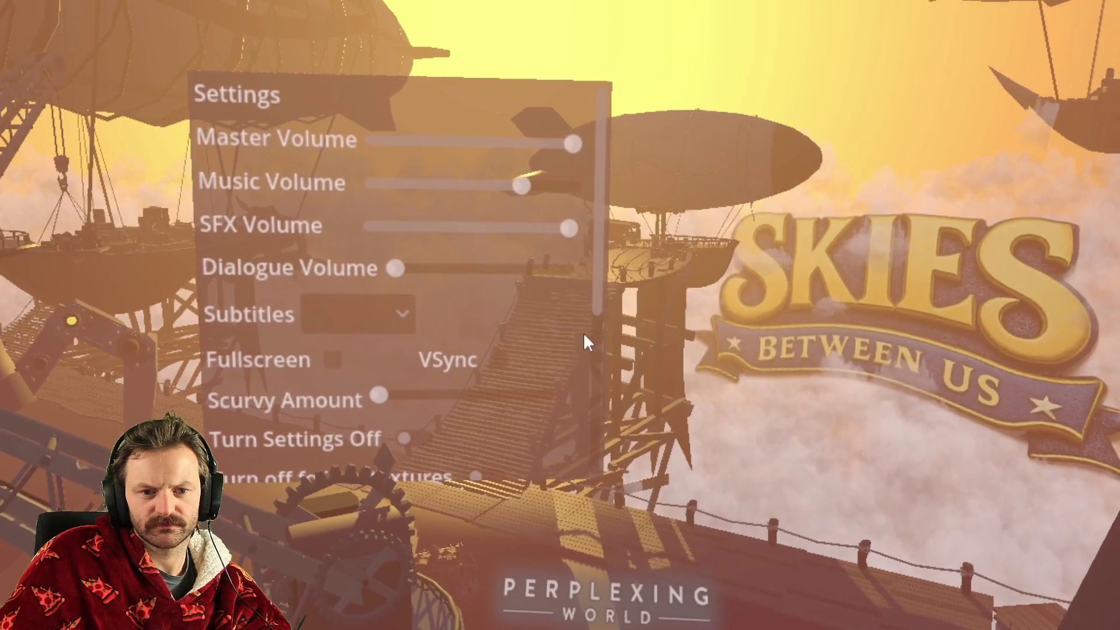
# Step: Close settings and stop the running game with F8 to return to the editor
pyautogui.scroll(-5, 585, 344)
pyautogui.click(477, 460)
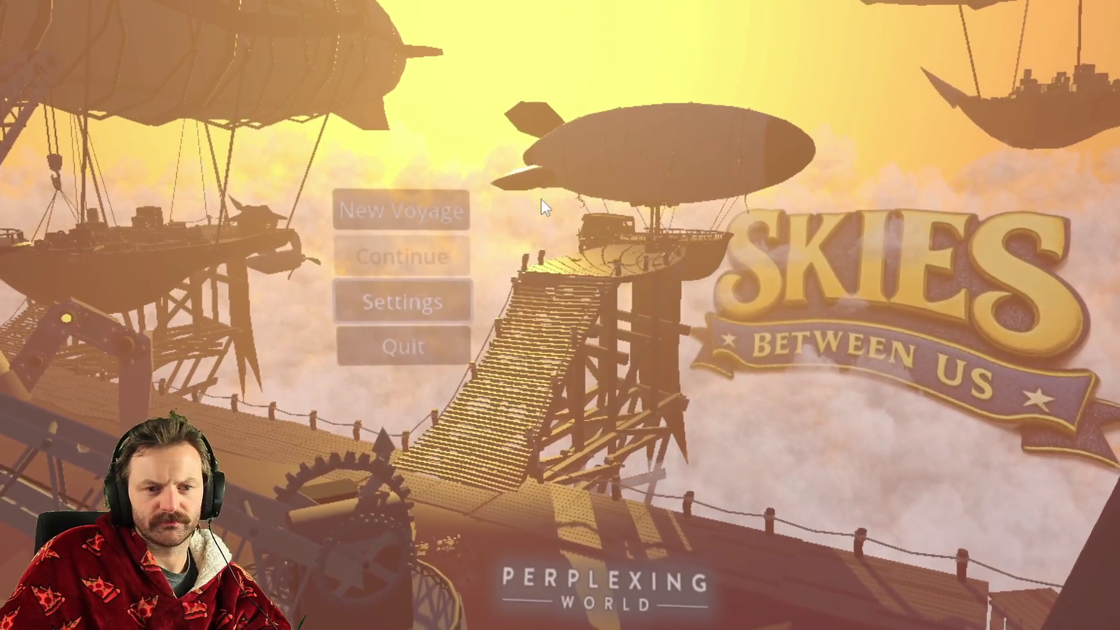
pyautogui.press('F8')
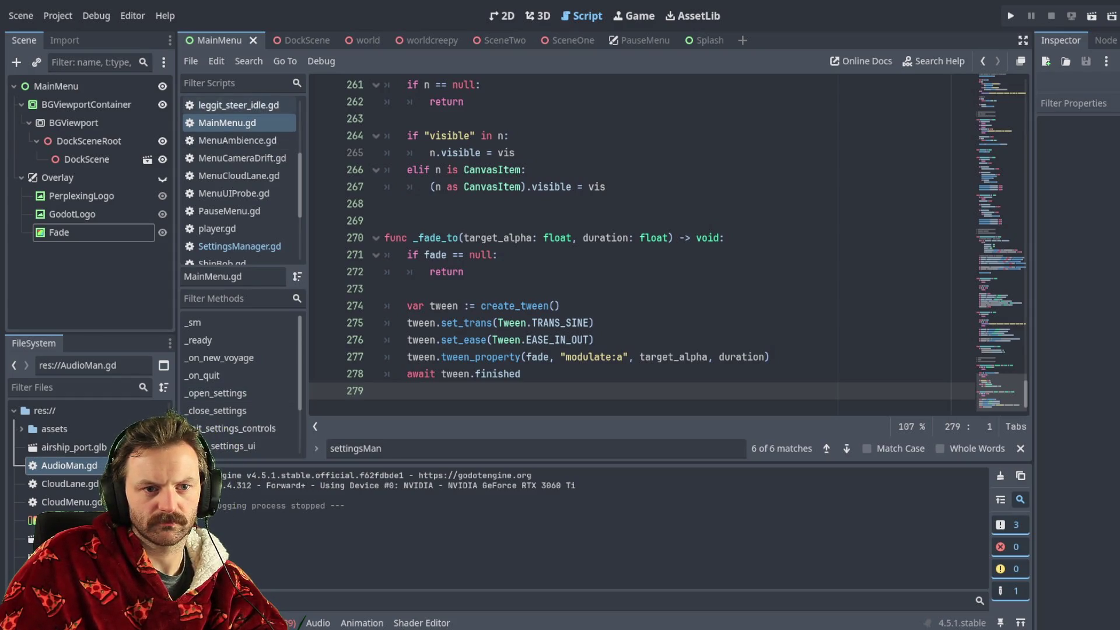
# Step: Scroll to the top of MainMenu.gd, then select the Overlay node in the Scene dock
pyautogui.scroll(20, 641, 245)
pyautogui.scroll(20, 992, 96)
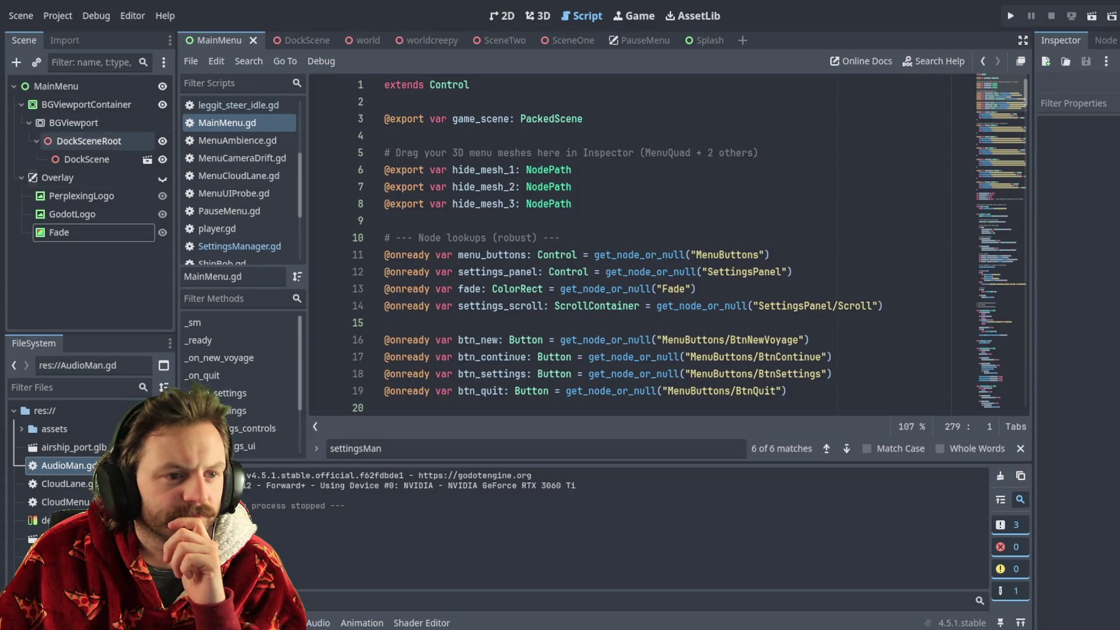
pyautogui.click(119, 178)
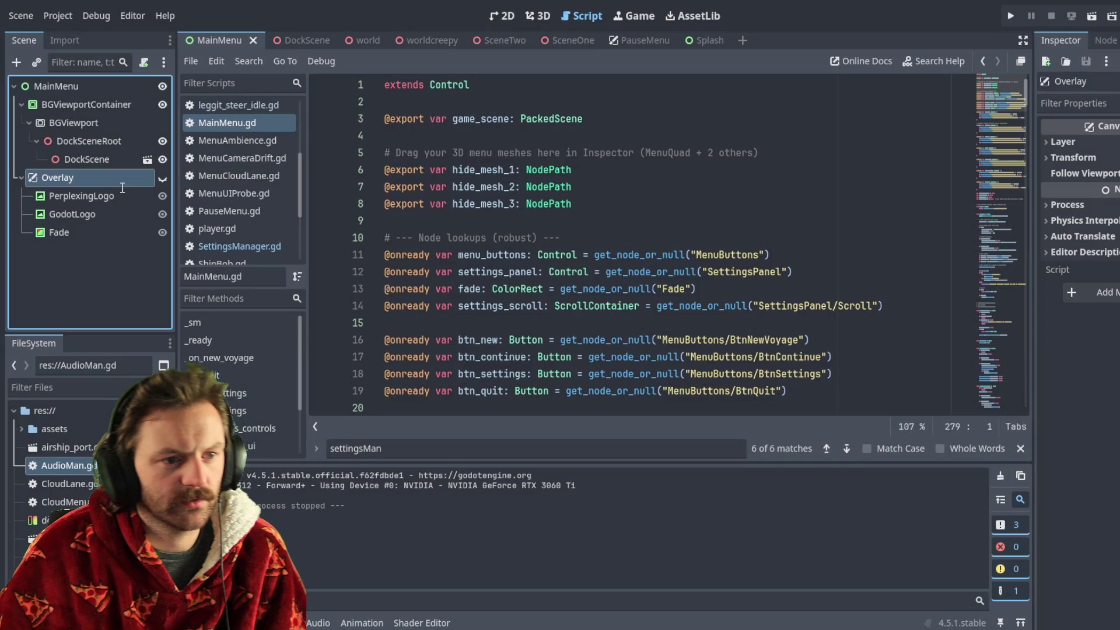
# Step: Rename the Overlay node to SplashOverlay
pyautogui.press('Home')
pyautogui.write('Splash')
pyautogui.press('Return')
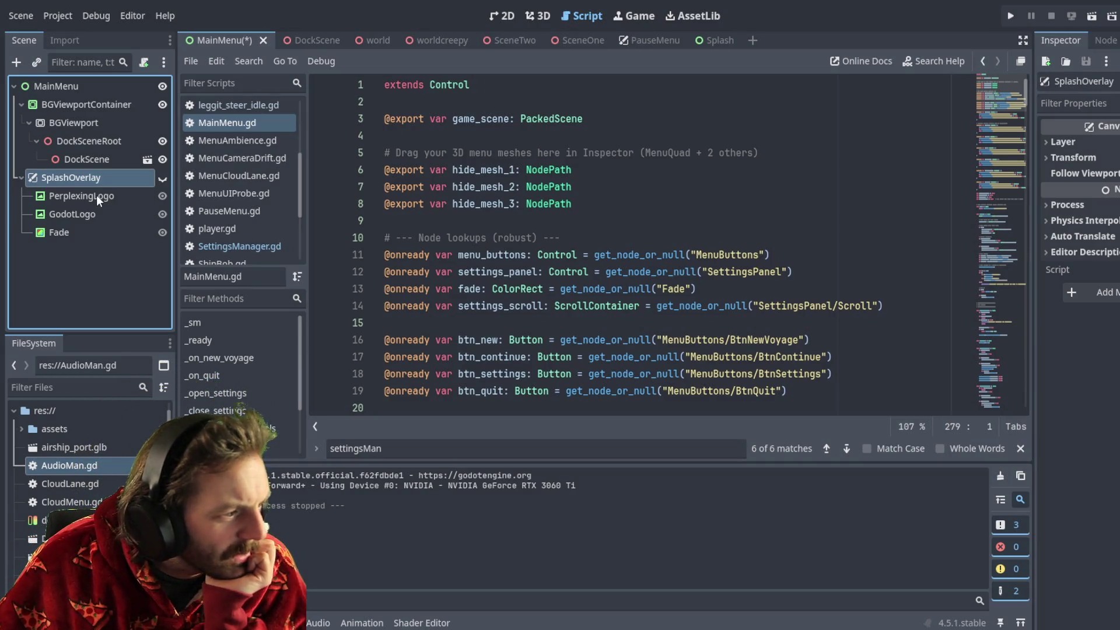
# Step: Move Fade to the top of SplashOverlay's children and view the scene in 2D
pyautogui.moveTo(76, 241); pyautogui.dragTo(64, 192)
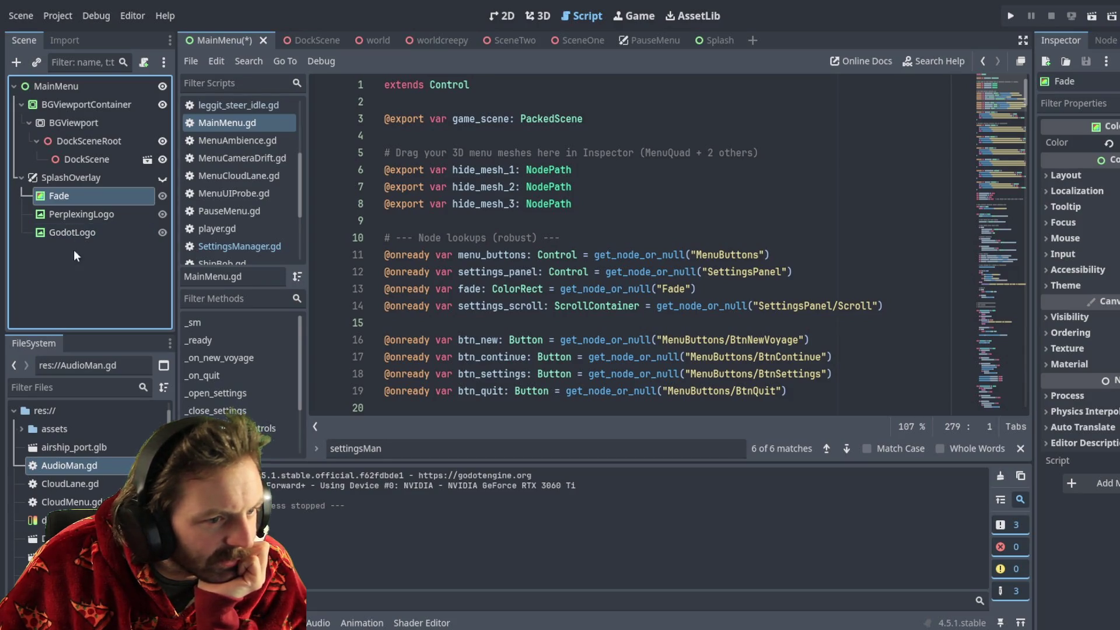
pyautogui.click(68, 267)
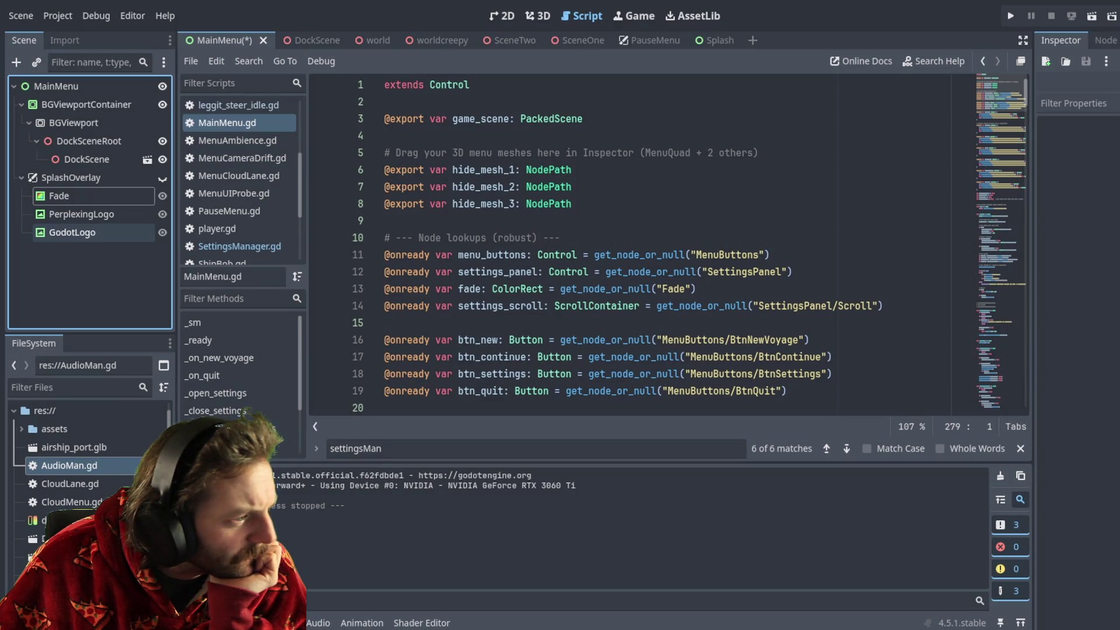
pyautogui.click(70, 196)
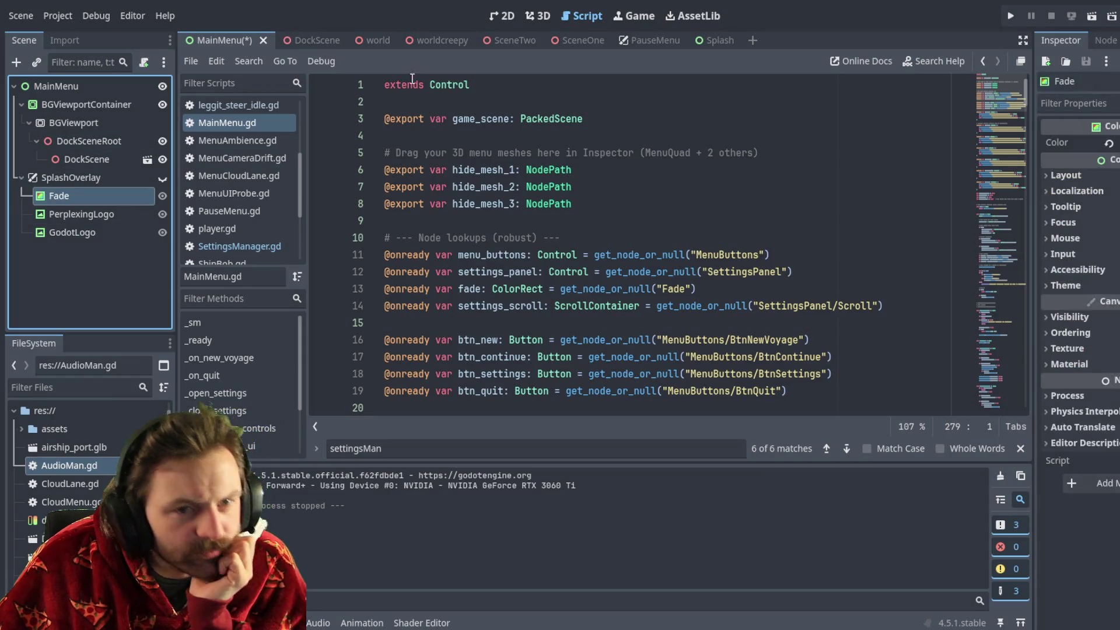
pyautogui.click(502, 16)
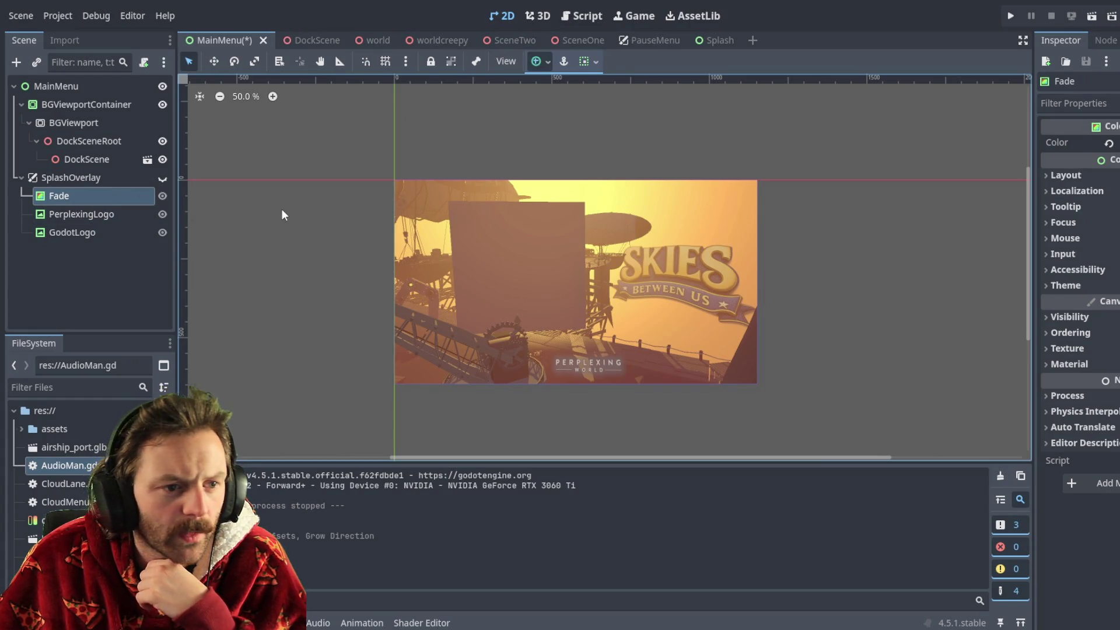
# Step: Make SplashOverlay visible, then expand and collapse the Inspector's Mouse properties
pyautogui.click(163, 179)
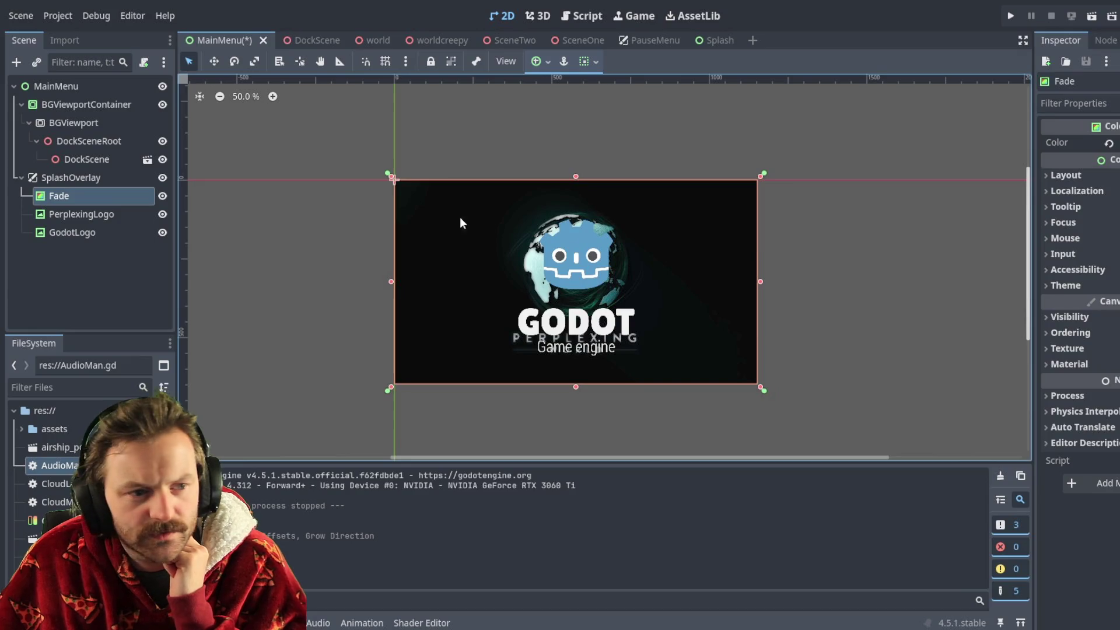
pyautogui.click(1045, 240)
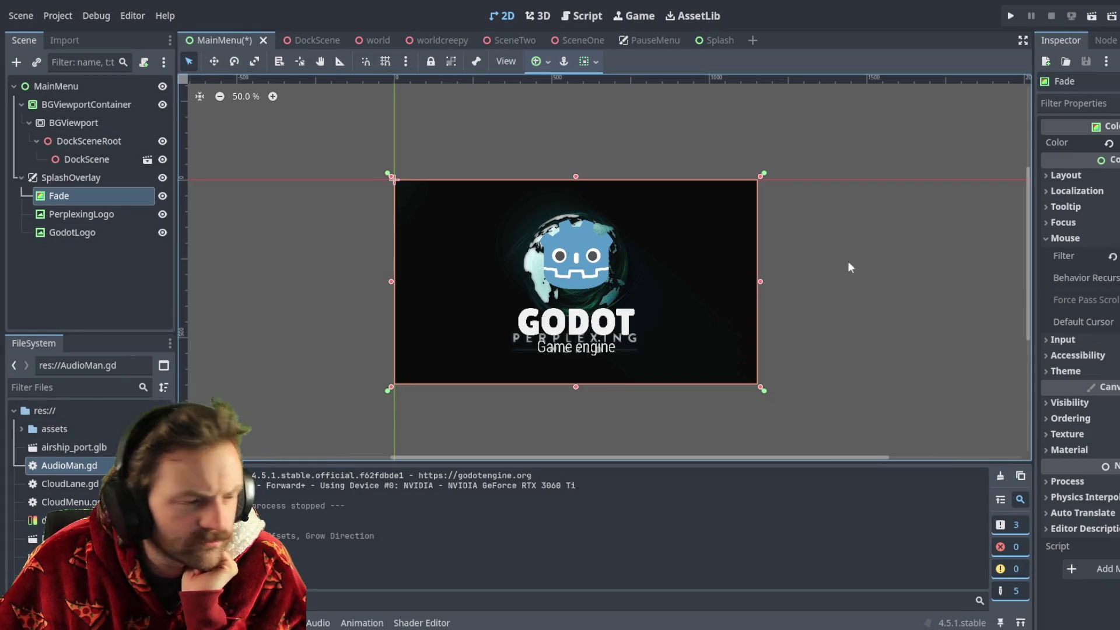
pyautogui.click(1044, 238)
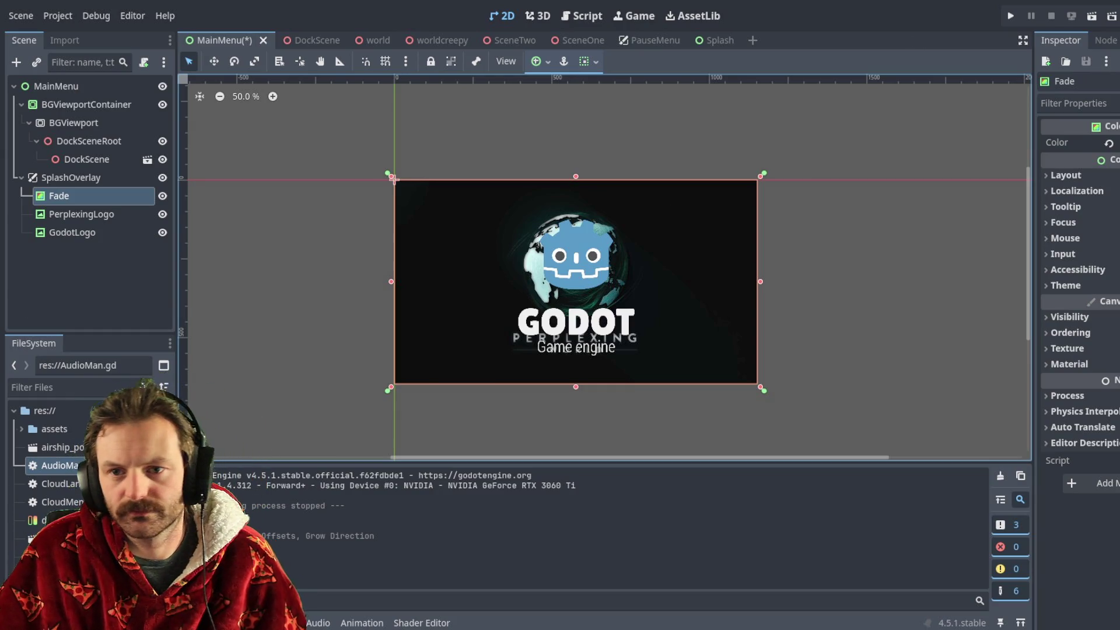
# Step: Open splash.gd in the Script workspace and replace its code with the new splash script
pyautogui.click(593, 22)
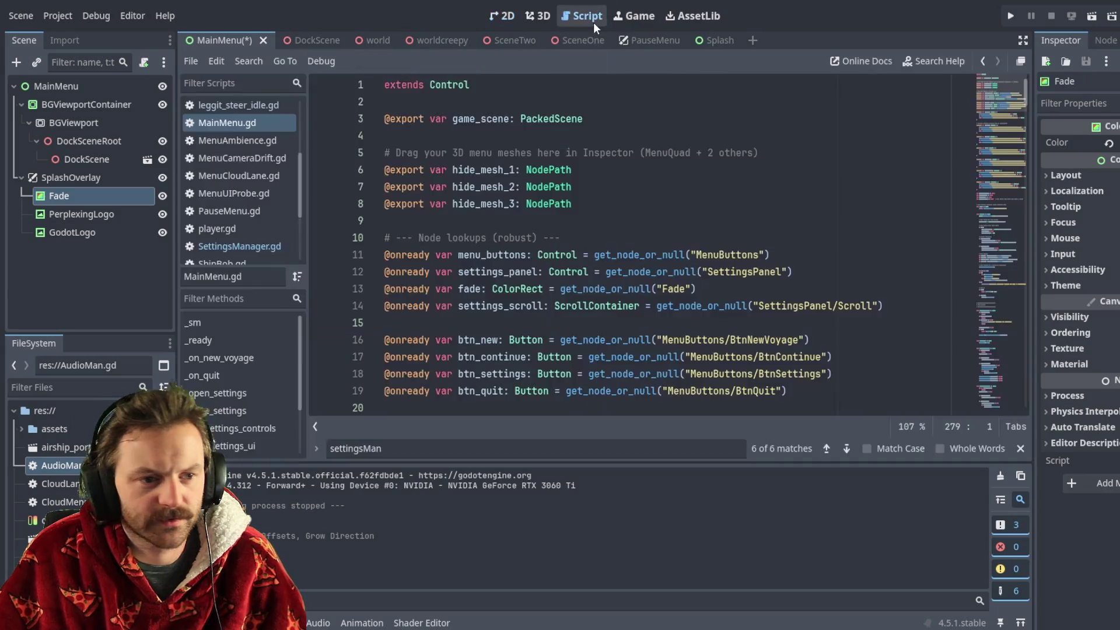
pyautogui.scroll(-3, 247, 205)
pyautogui.scroll(-2, 237, 205)
pyautogui.click(237, 214)
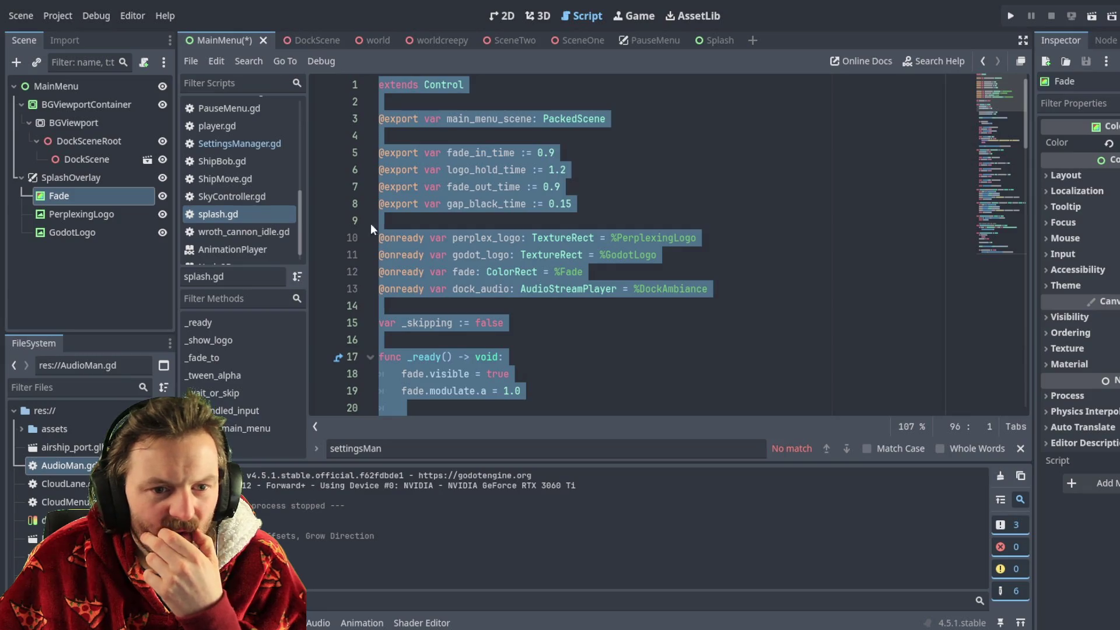
pyautogui.scroll(-3, 525, 245)
pyautogui.scroll(3, 525, 245)
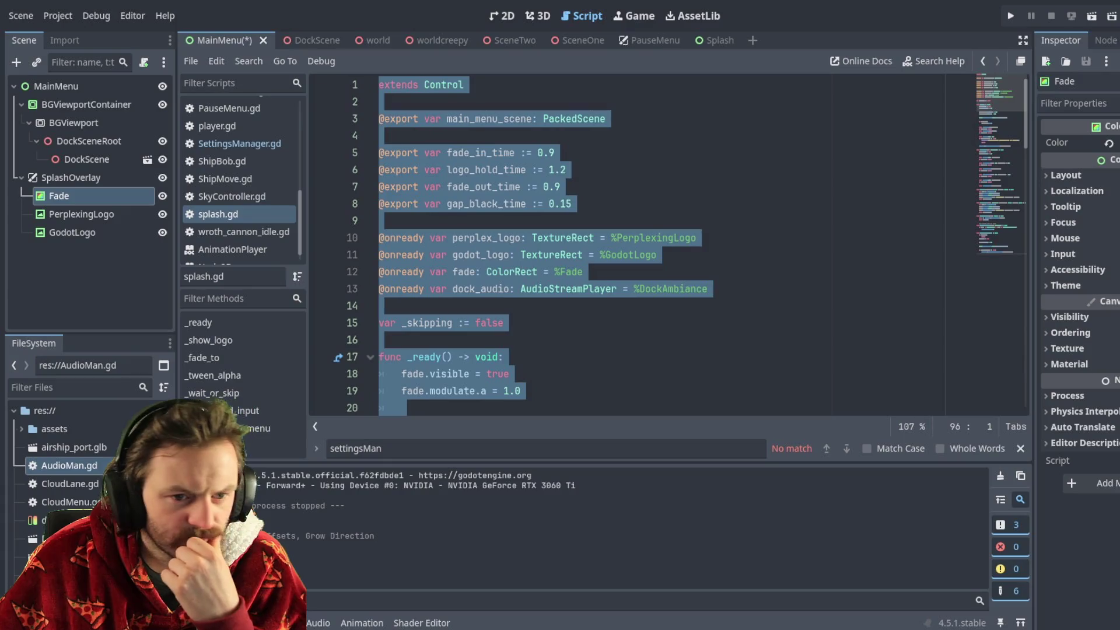
pyautogui.scroll(-13, 519, 287)
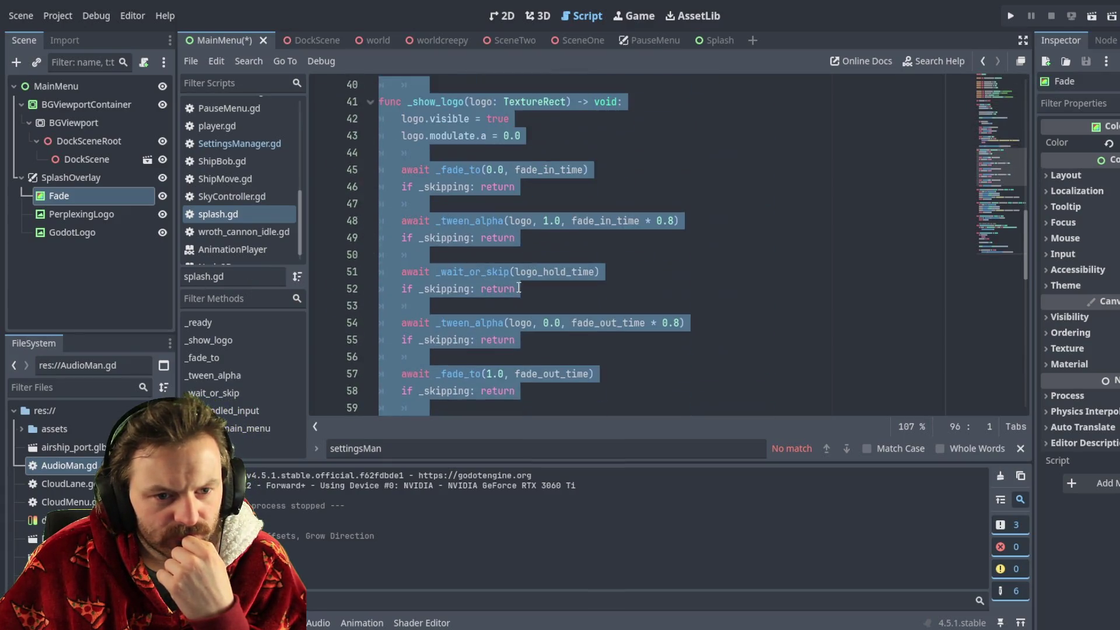
pyautogui.scroll(-13, 519, 288)
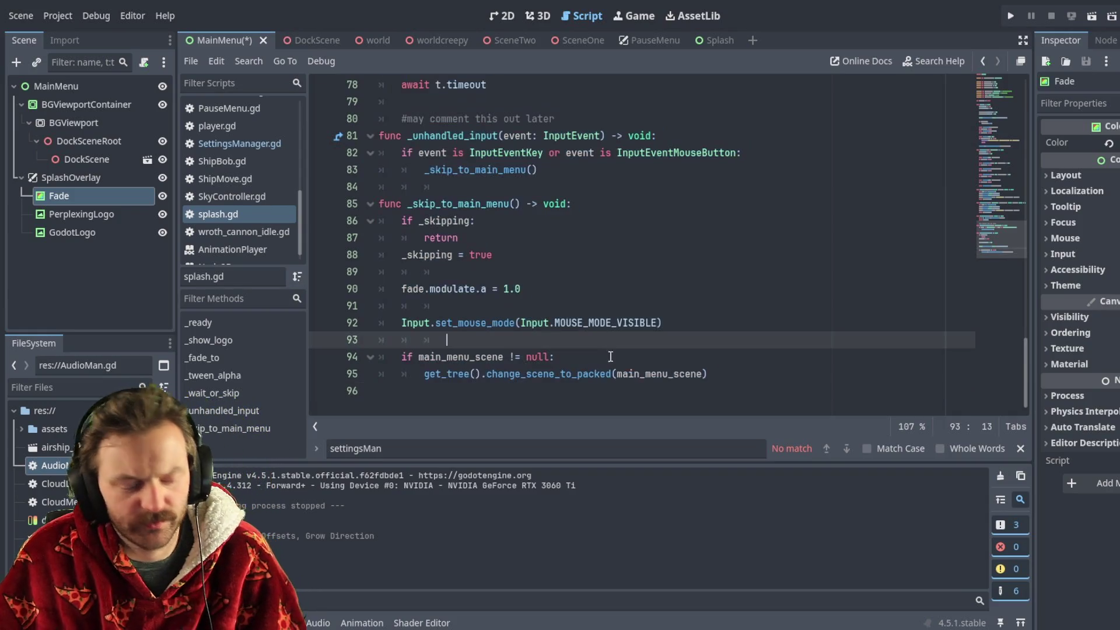
pyautogui.press('Delete')
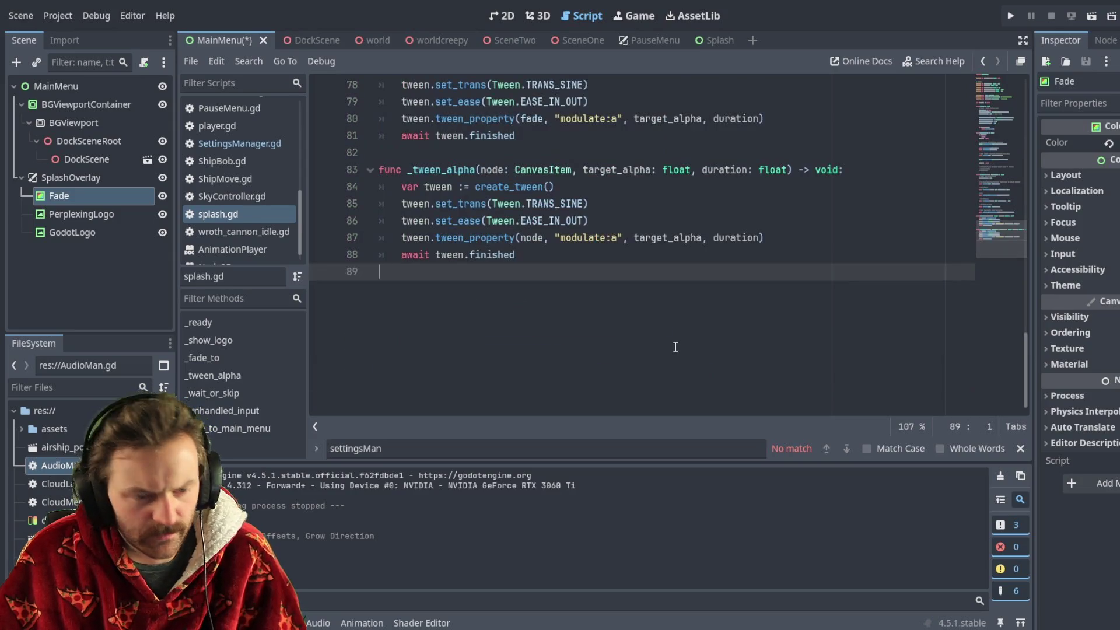
# Step: Save the rewritten splash.gd, review it, and select SplashOverlay to see its timing properties
pyautogui.hotkey('ctrl', 's')
pyautogui.scroll(20, 502, 252)
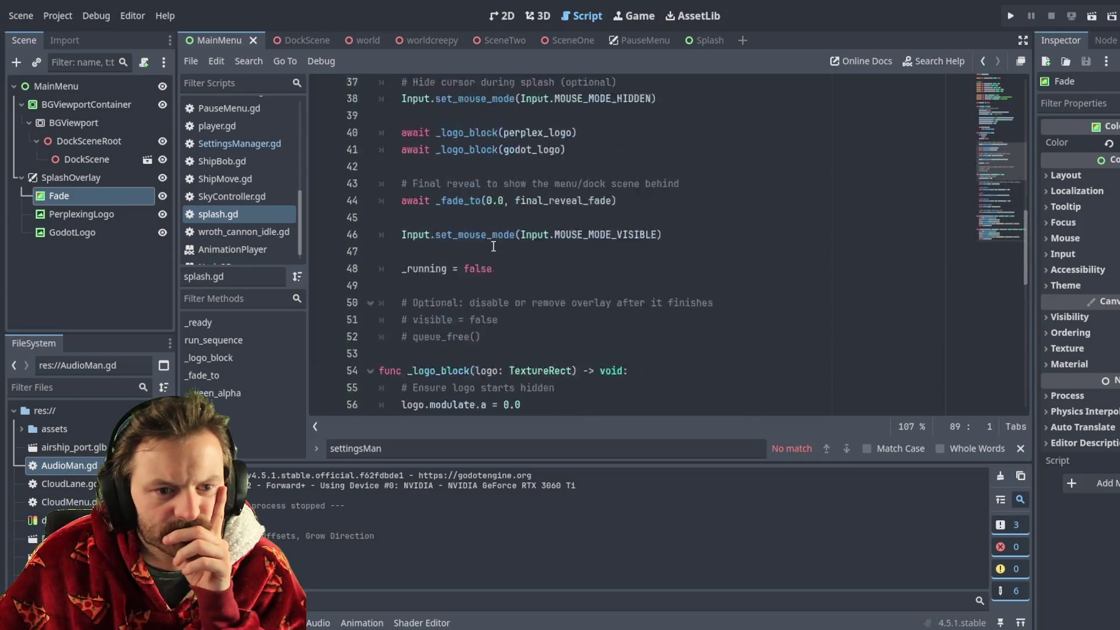
pyautogui.scroll(-20, 502, 252)
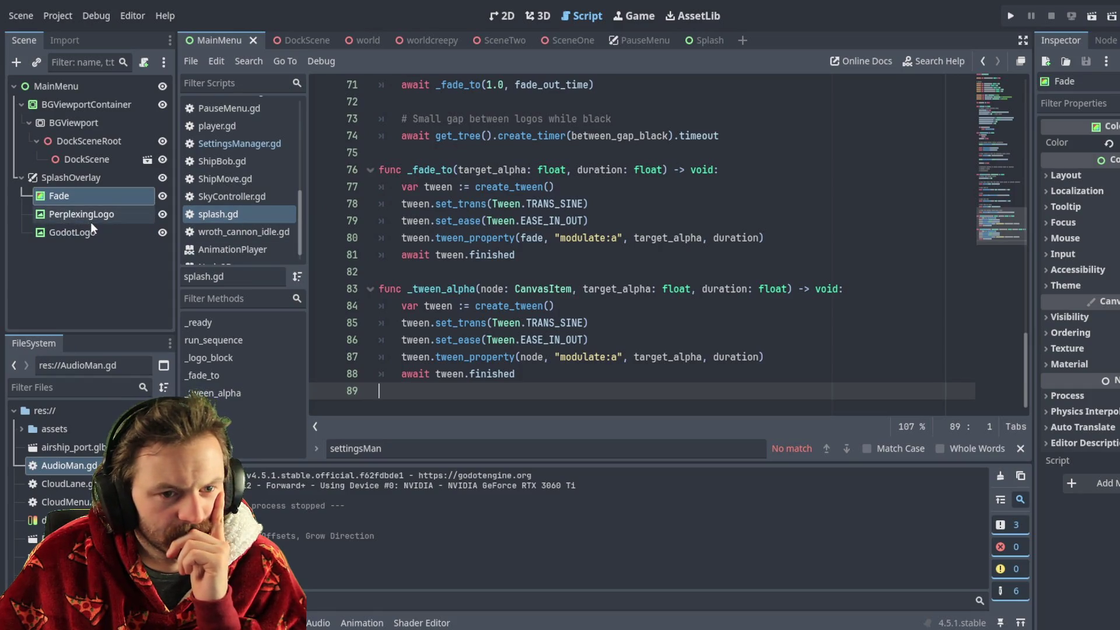
pyautogui.click(211, 215)
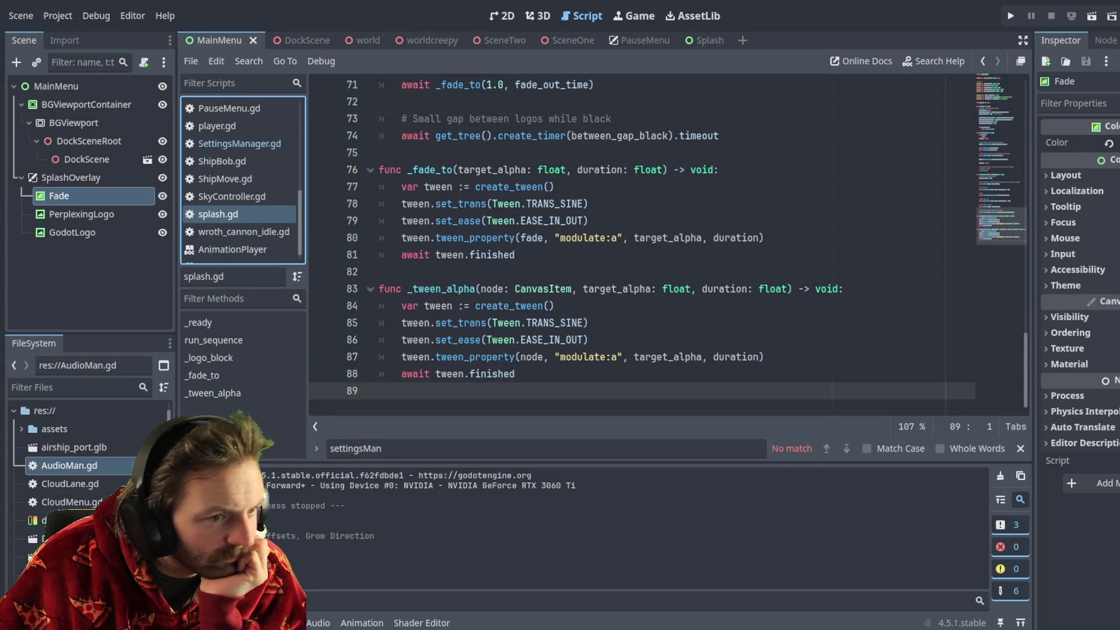
pyautogui.click(72, 173)
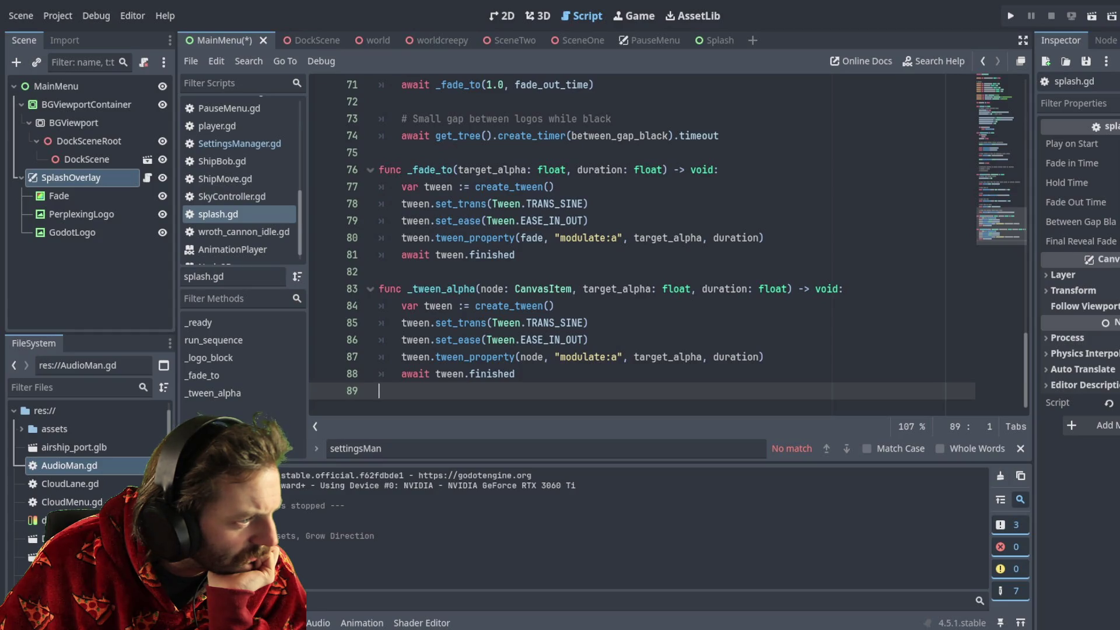
# Step: Inspect SplashOverlay's Layer settings, then run the project to test the splash sequence
pyautogui.click(70, 178)
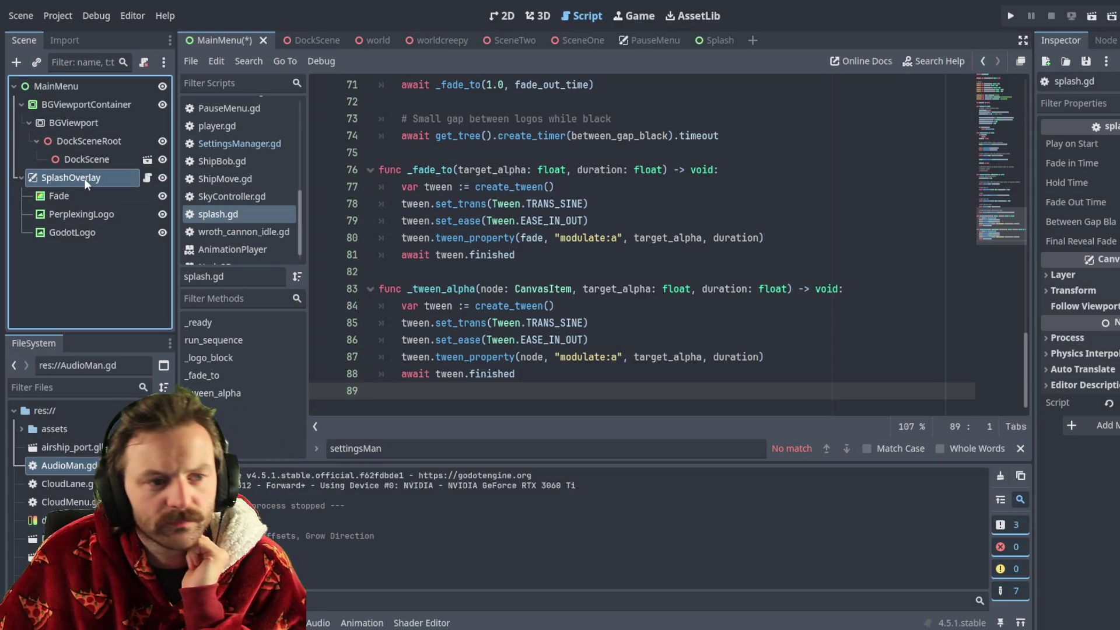
pyautogui.click(1044, 275)
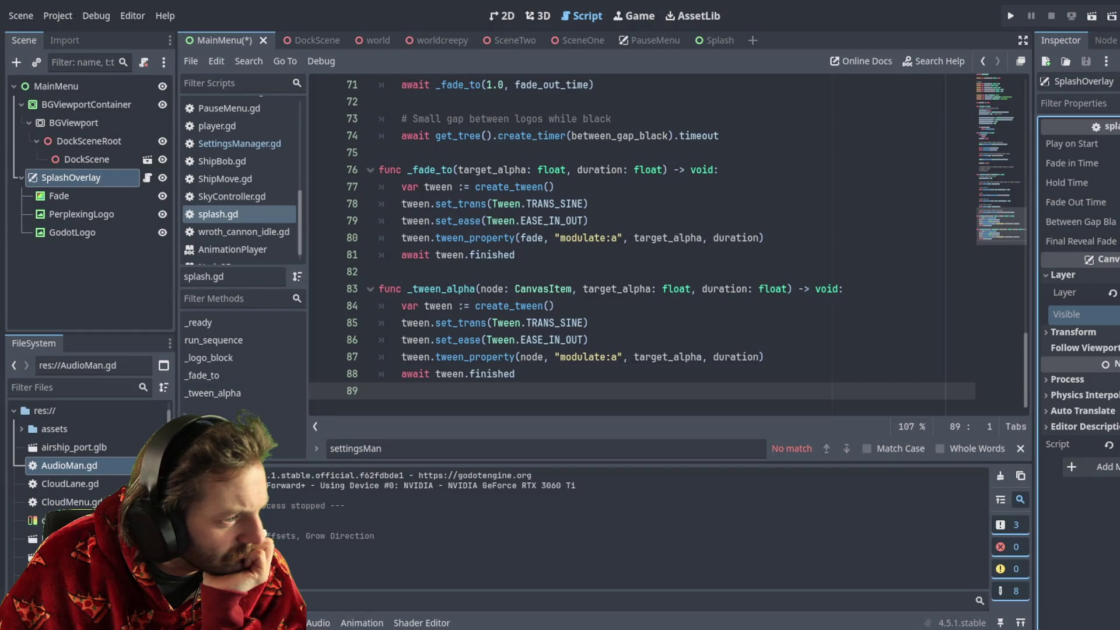
pyautogui.click(1010, 17)
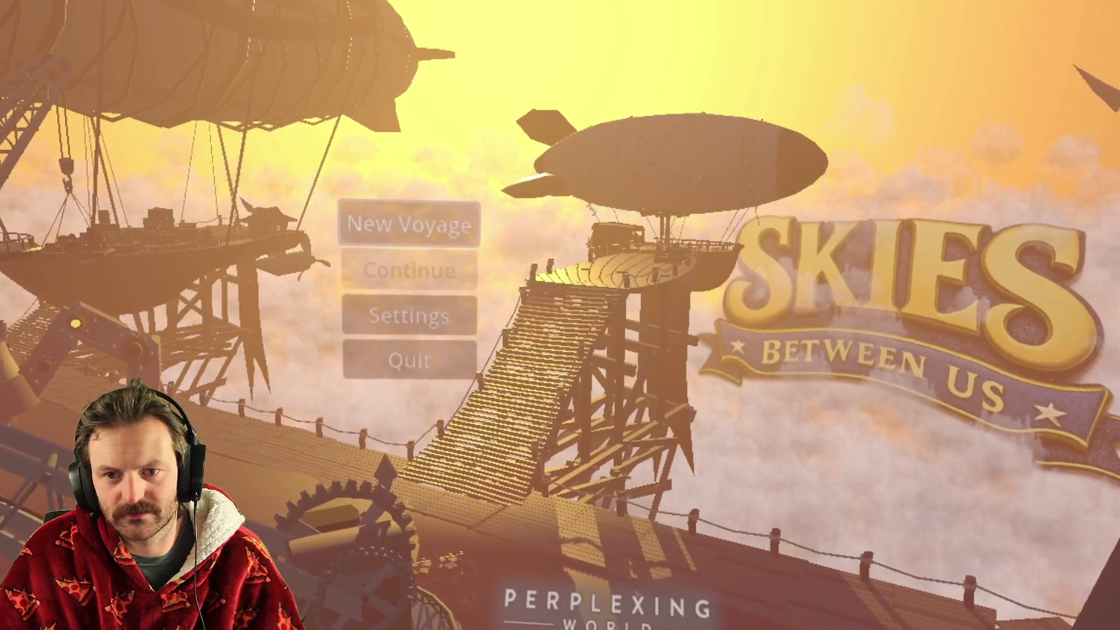
# Step: Stop the test run, scroll through splash.gd, and inspect the Fade node's properties
pyautogui.press('F8')
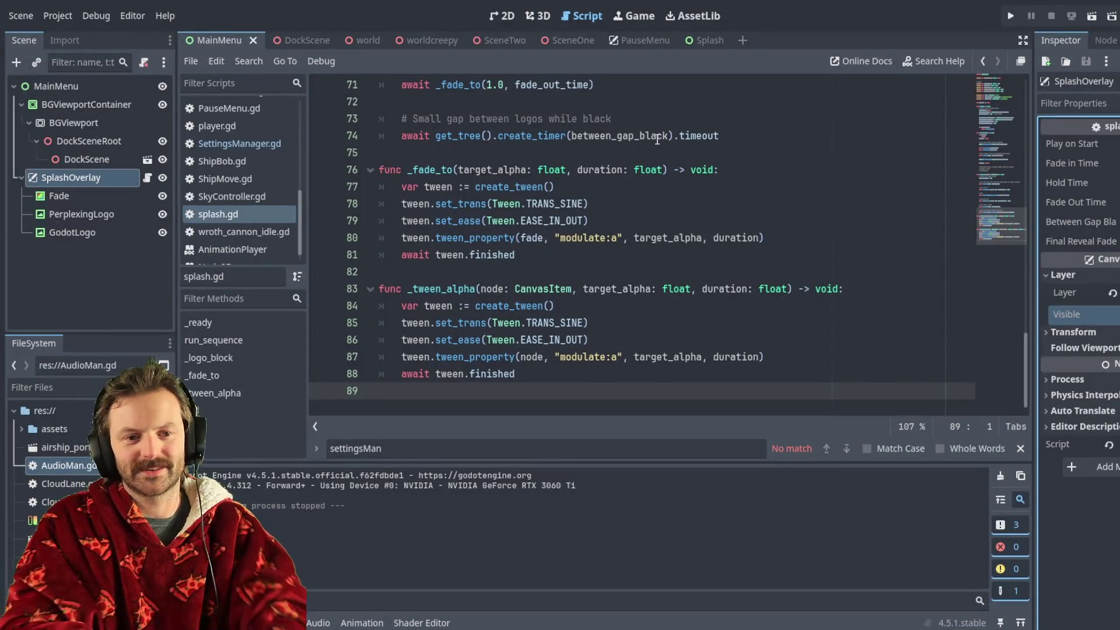
pyautogui.scroll(20, 491, 216)
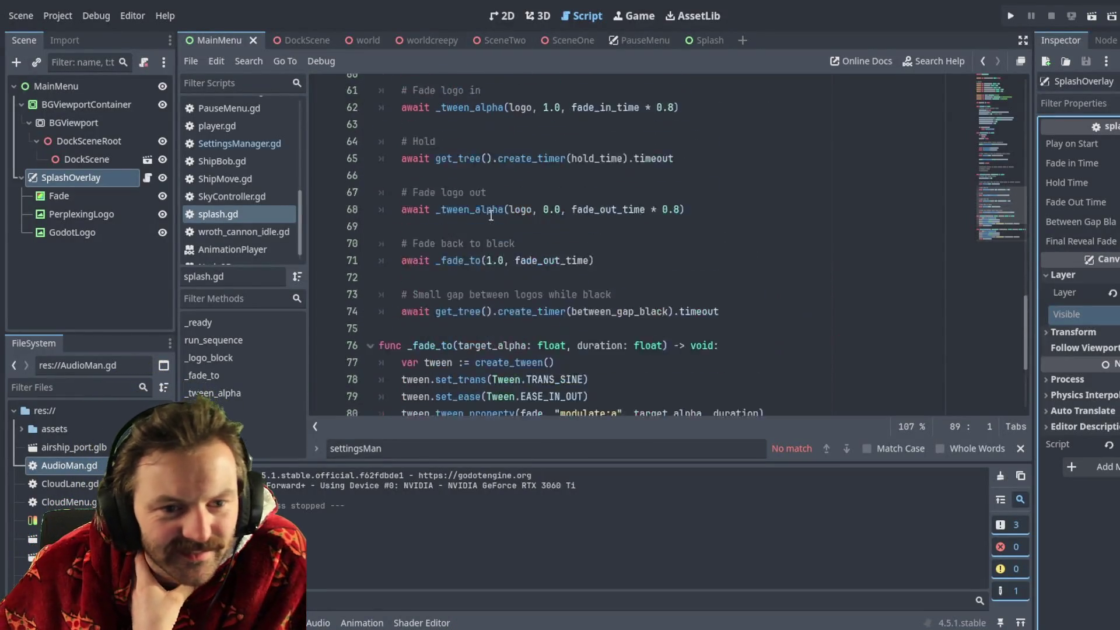
pyautogui.scroll(2, 491, 216)
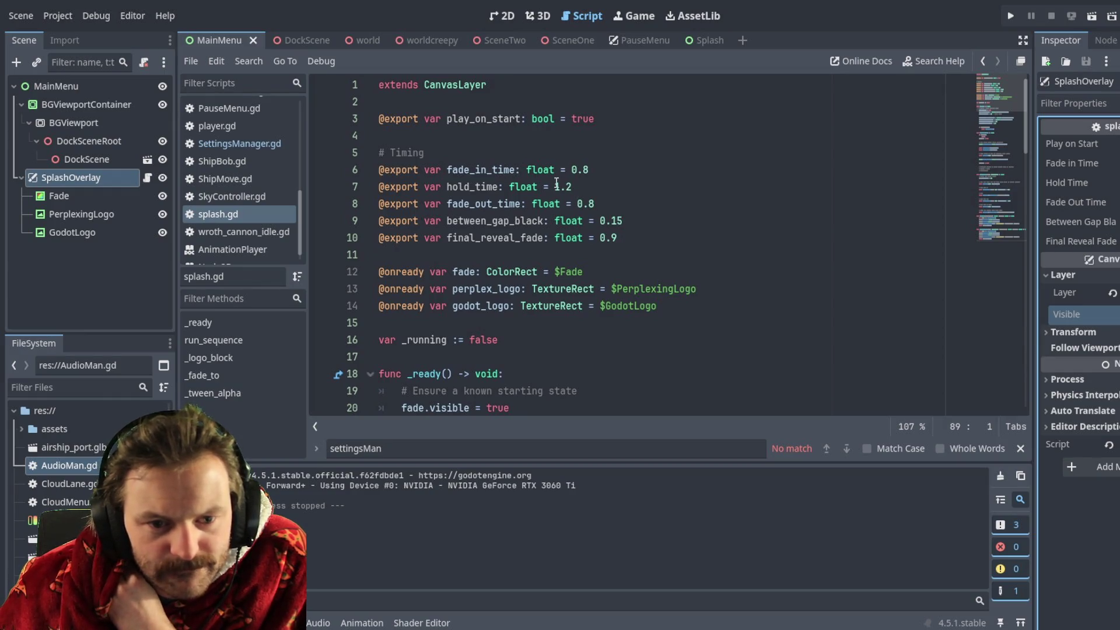
pyautogui.scroll(-6, 547, 236)
pyautogui.scroll(-2, 547, 236)
pyautogui.scroll(2, 547, 236)
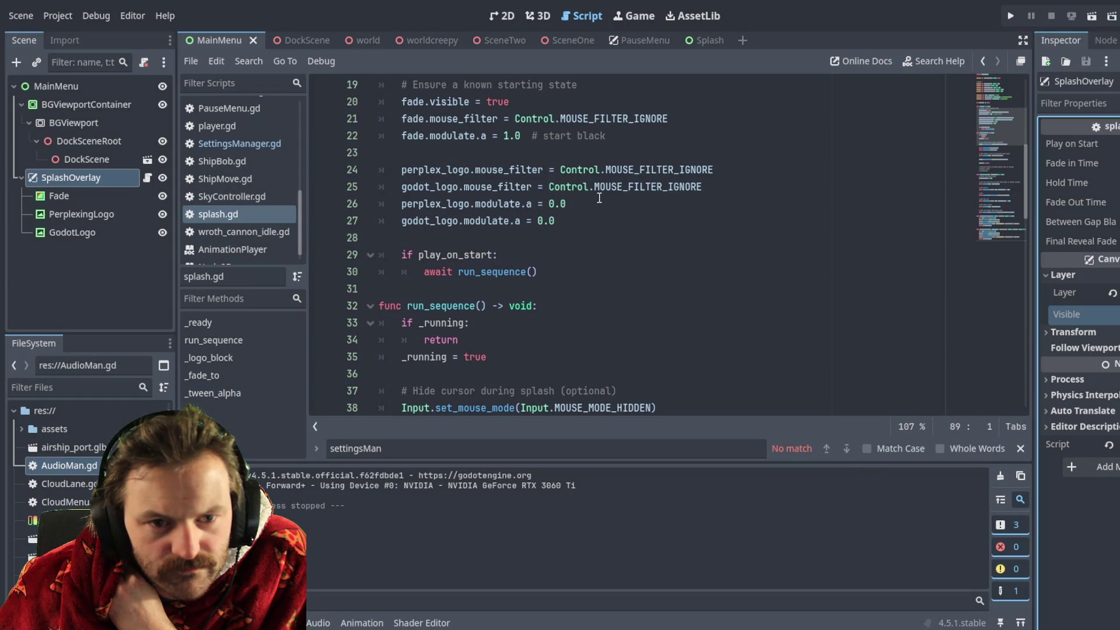
pyautogui.scroll(1, 534, 196)
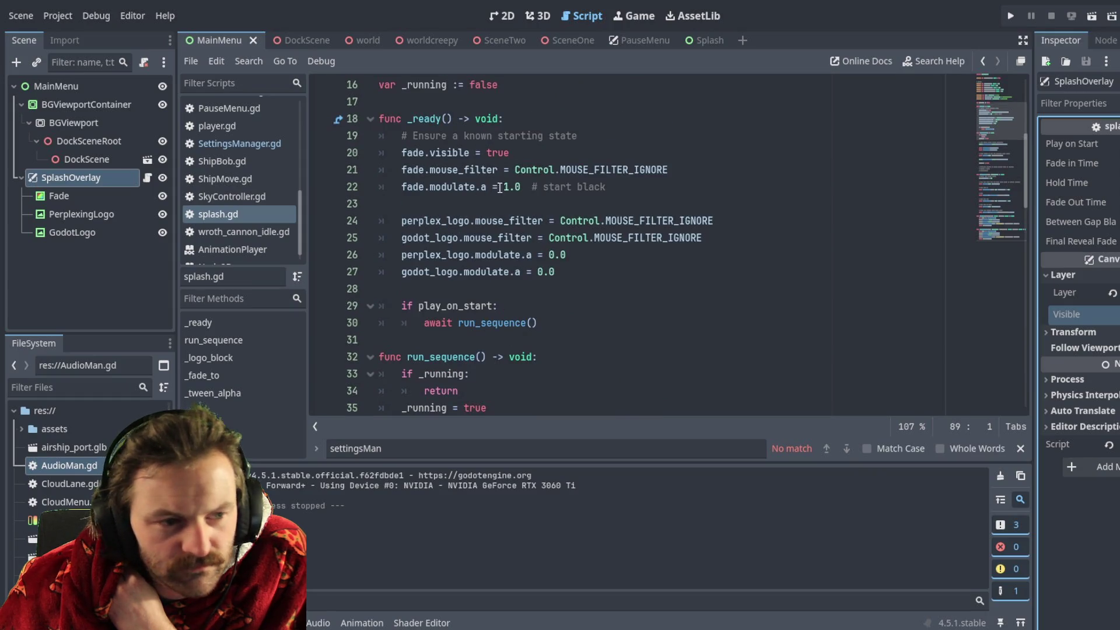
pyautogui.click(65, 196)
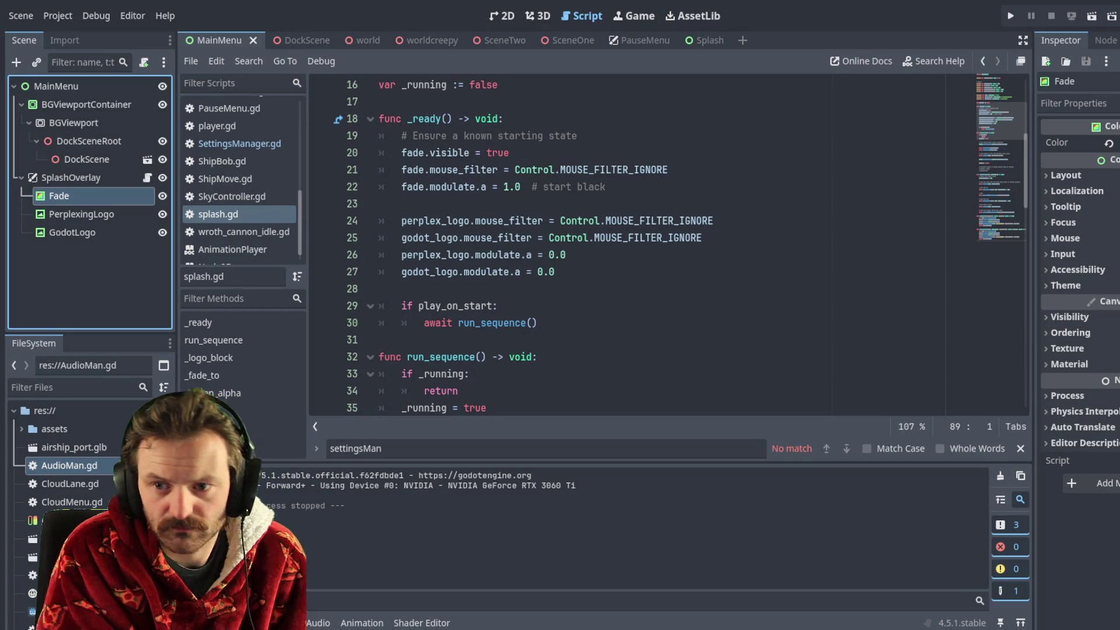
pyautogui.click(1114, 338)
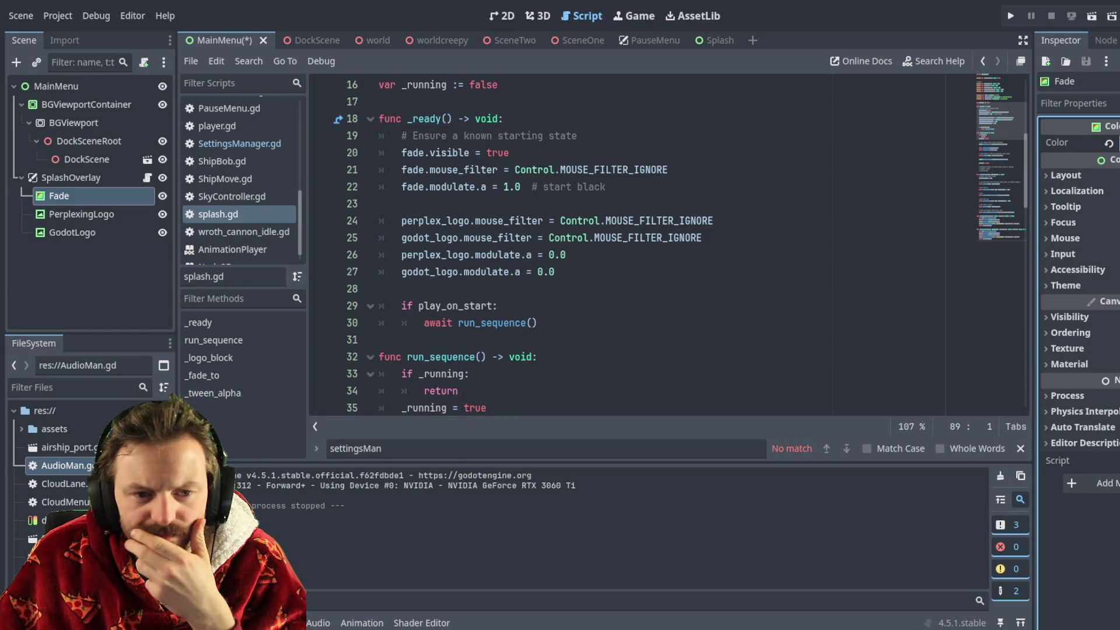
pyautogui.scroll(-1, 642, 245)
pyautogui.click(542, 239)
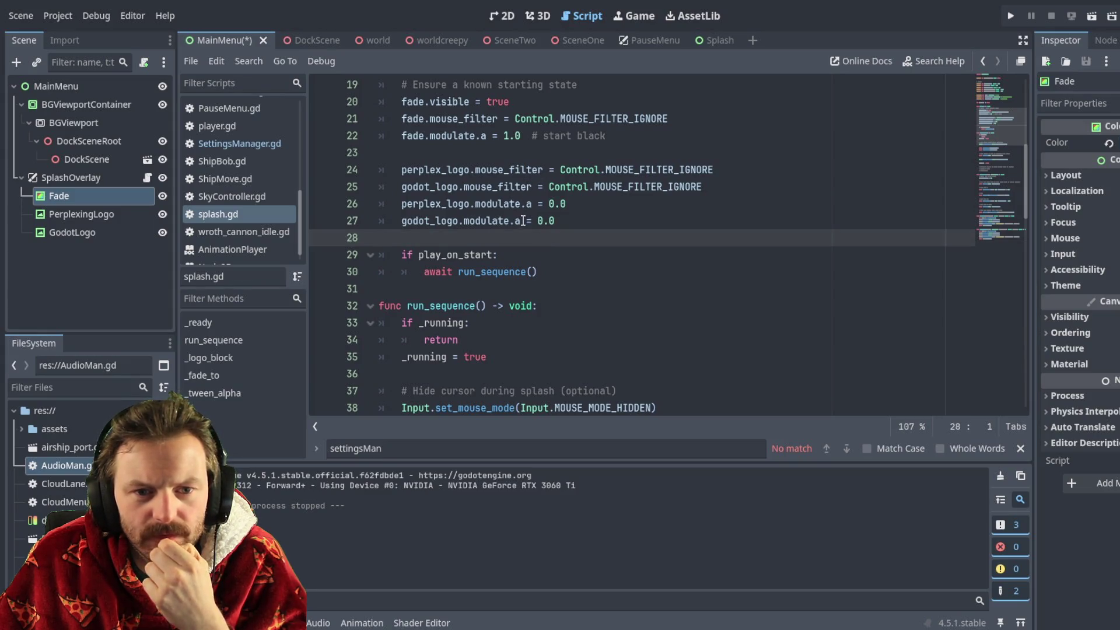
pyautogui.scroll(1, 534, 269)
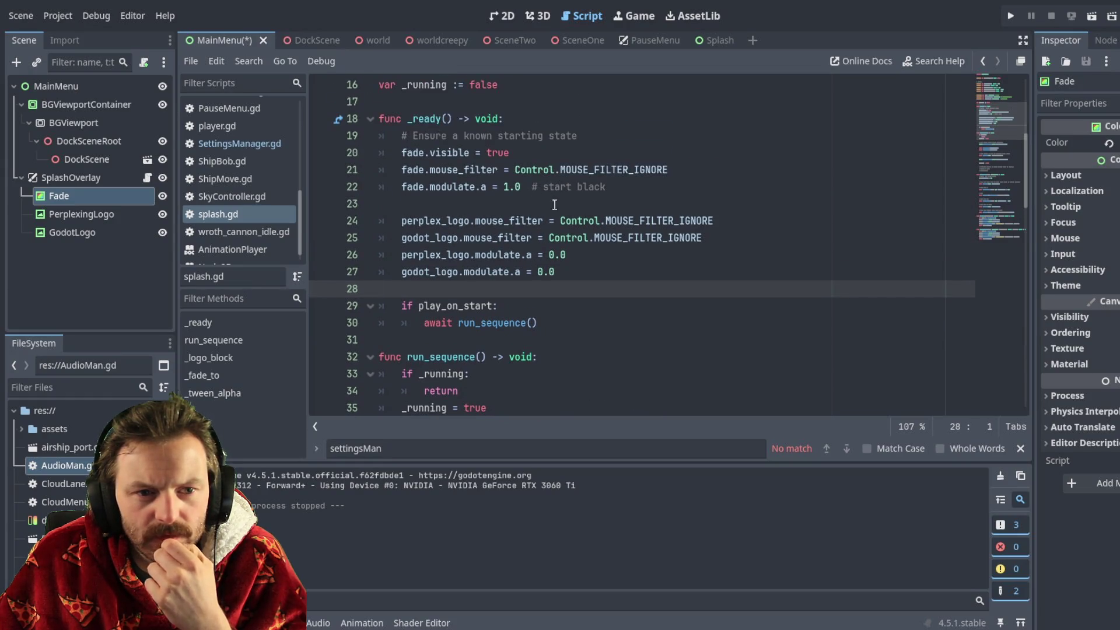
pyautogui.scroll(3, 554, 202)
pyautogui.scroll(-2, 553, 233)
pyautogui.scroll(-7, 552, 245)
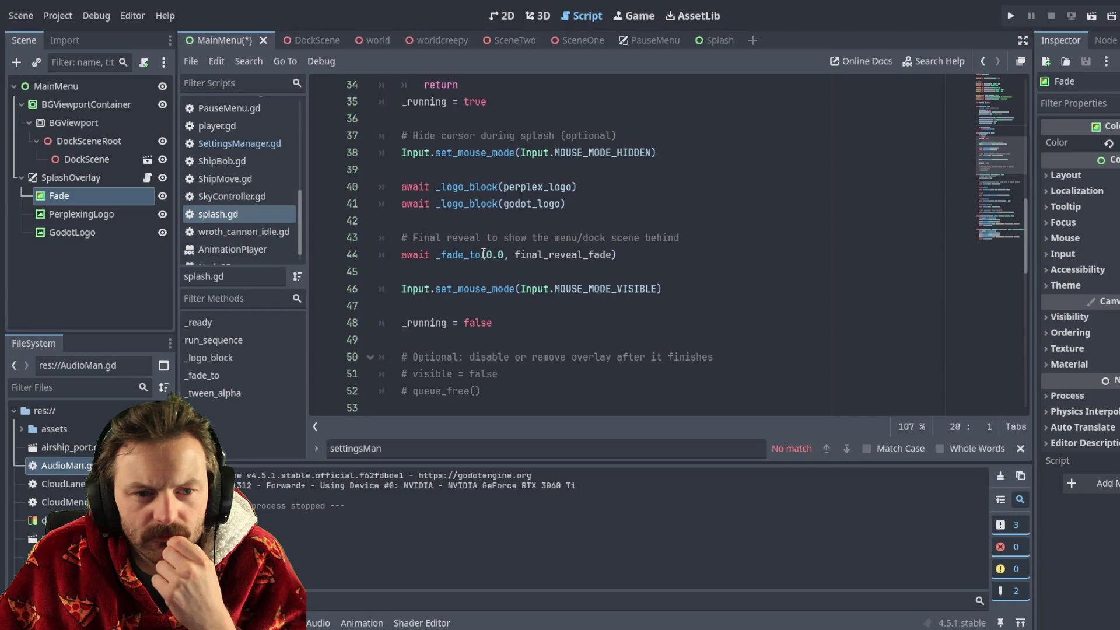
pyautogui.scroll(1, 504, 165)
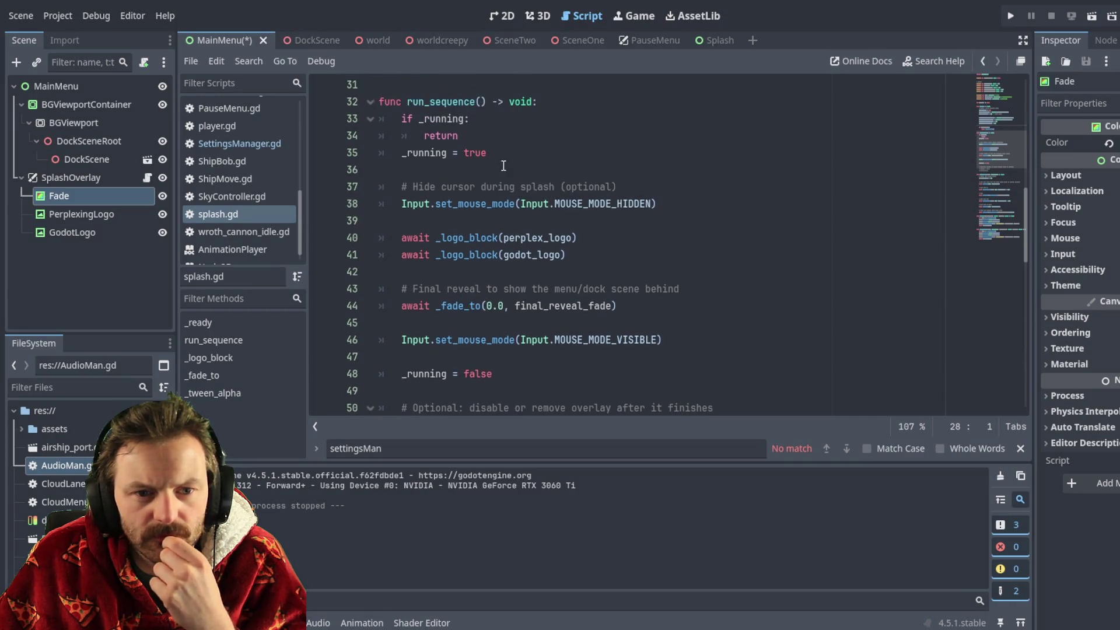
pyautogui.scroll(-5, 499, 234)
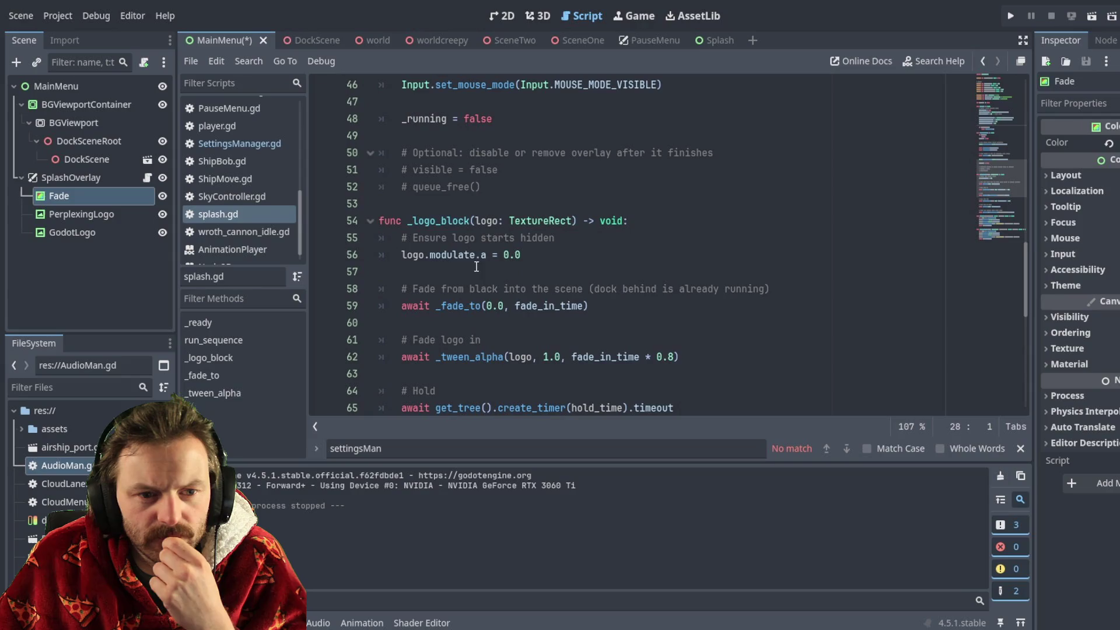
pyautogui.scroll(-3, 514, 251)
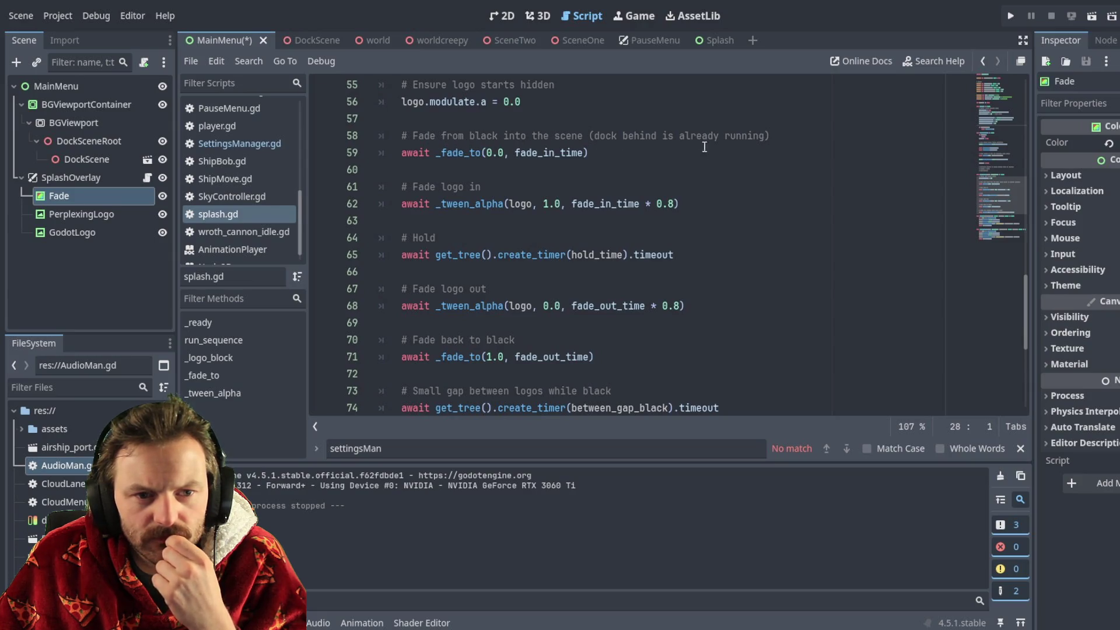
pyautogui.scroll(4, 511, 154)
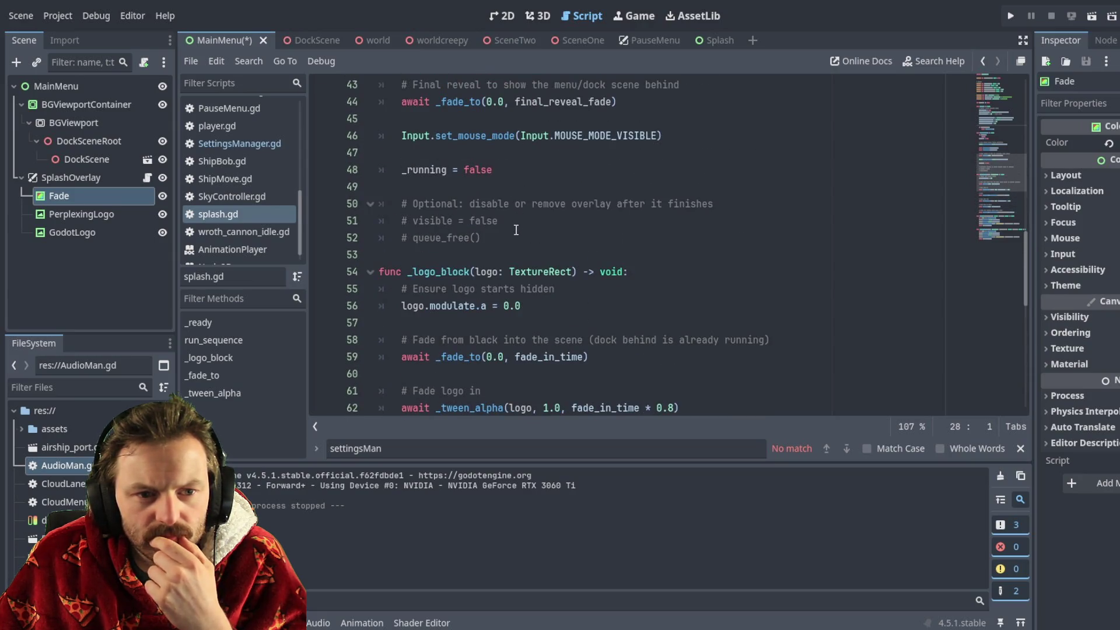
pyautogui.scroll(5, 517, 229)
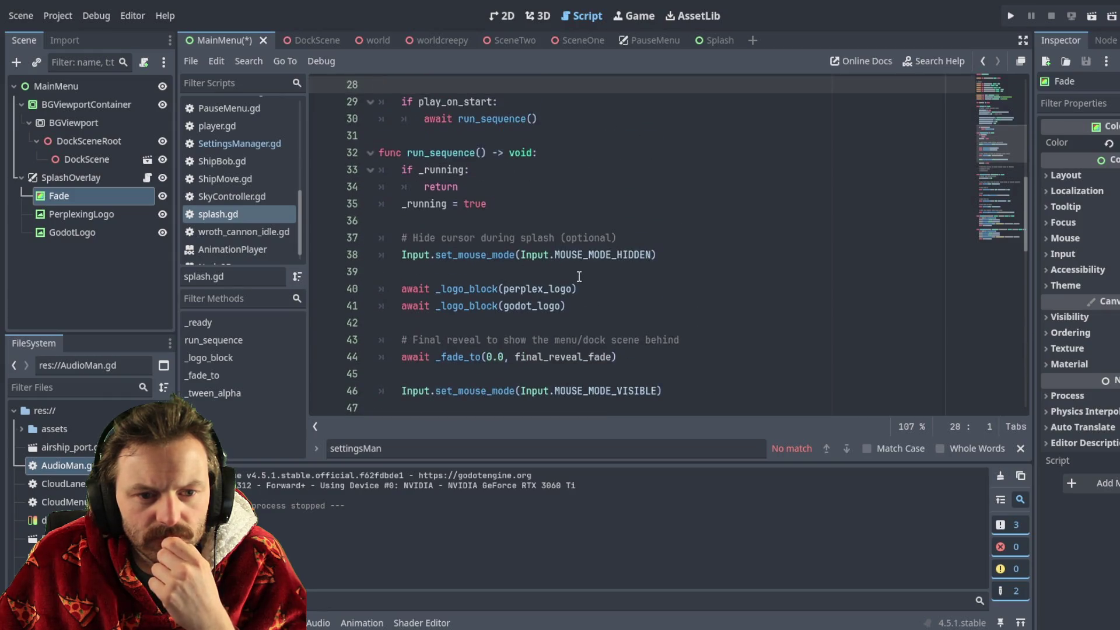
pyautogui.scroll(4, 578, 275)
pyautogui.scroll(3, 534, 281)
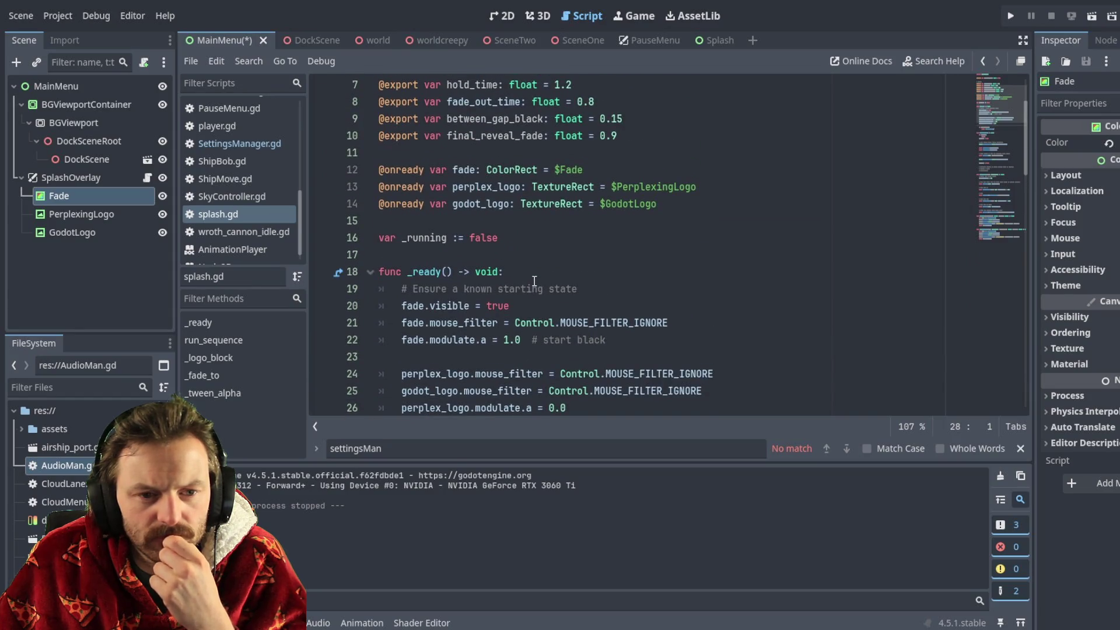
pyautogui.scroll(2, 534, 281)
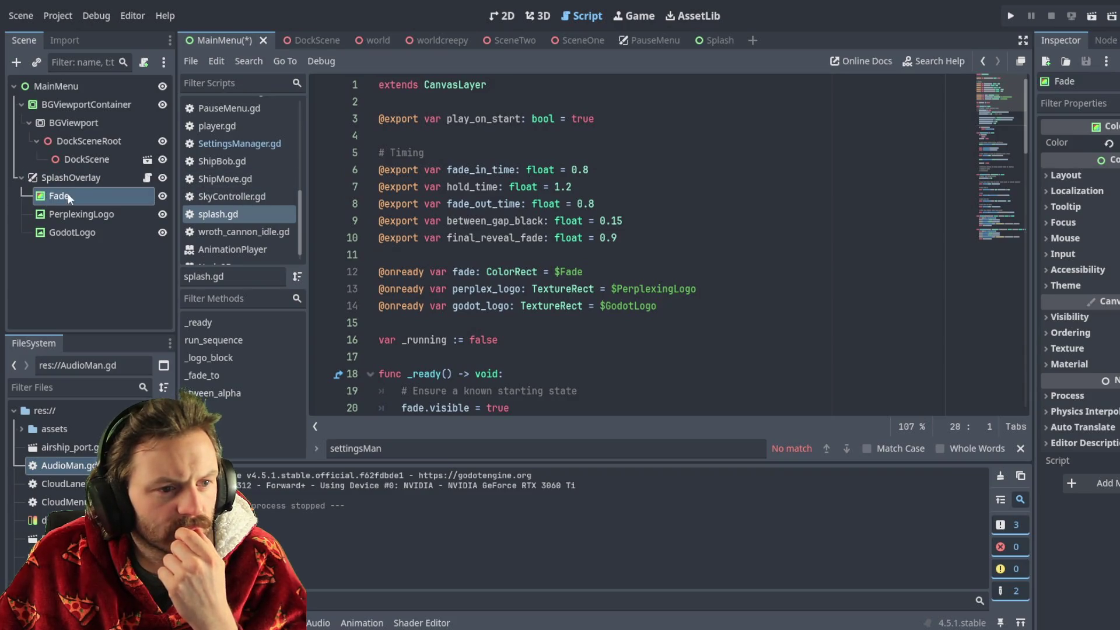
pyautogui.click(69, 178)
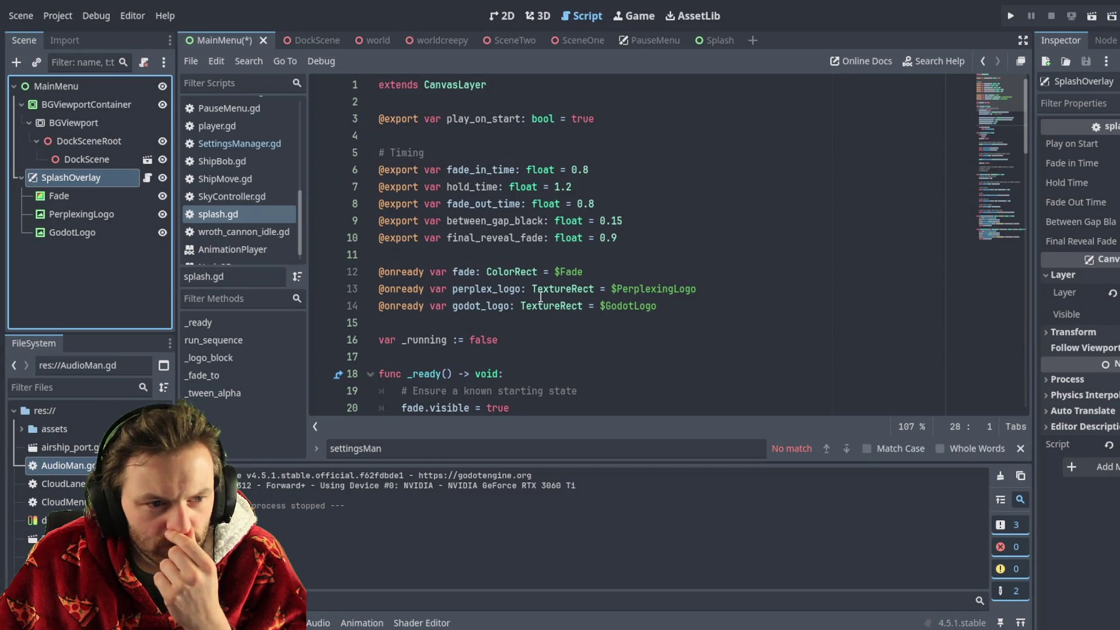
pyautogui.click(87, 197)
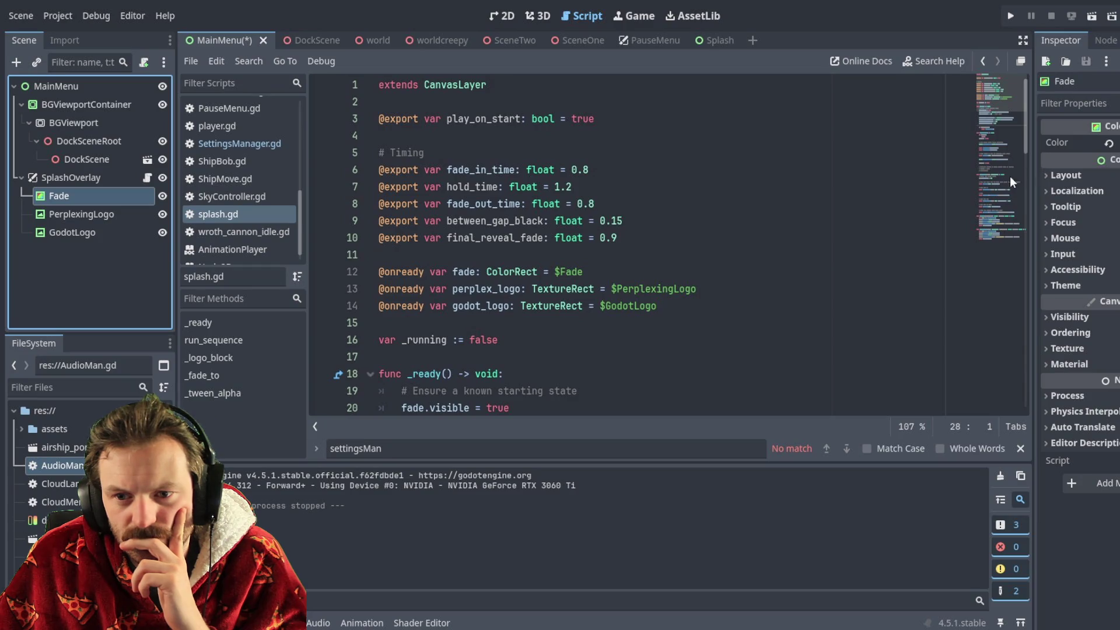
pyautogui.click(1053, 318)
pyautogui.click(1051, 317)
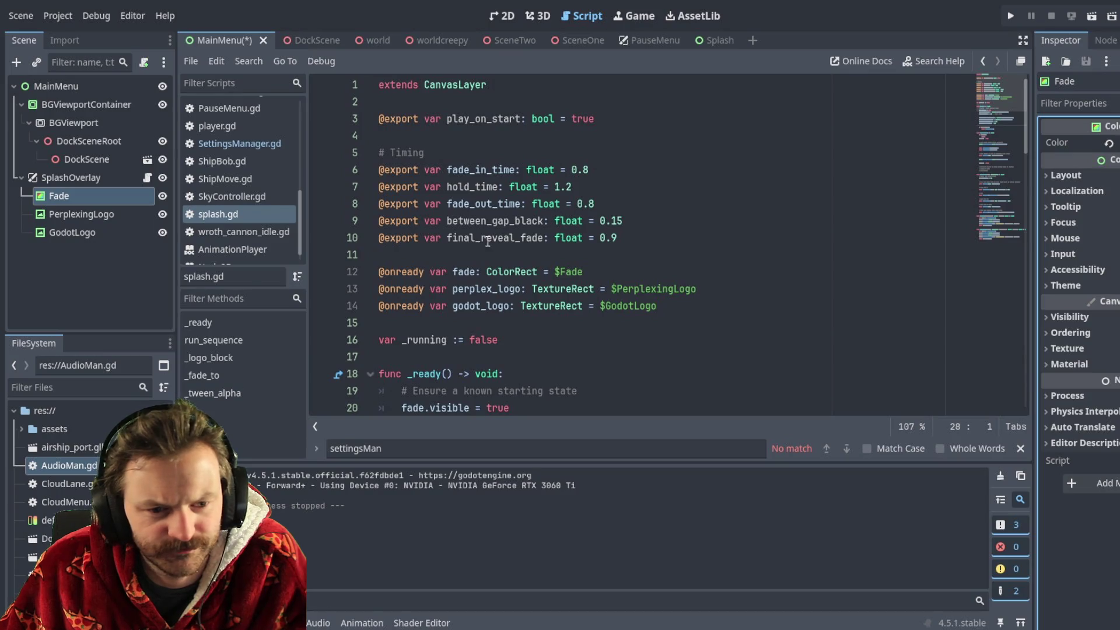
pyautogui.scroll(-2, 476, 255)
pyautogui.scroll(-1, 471, 293)
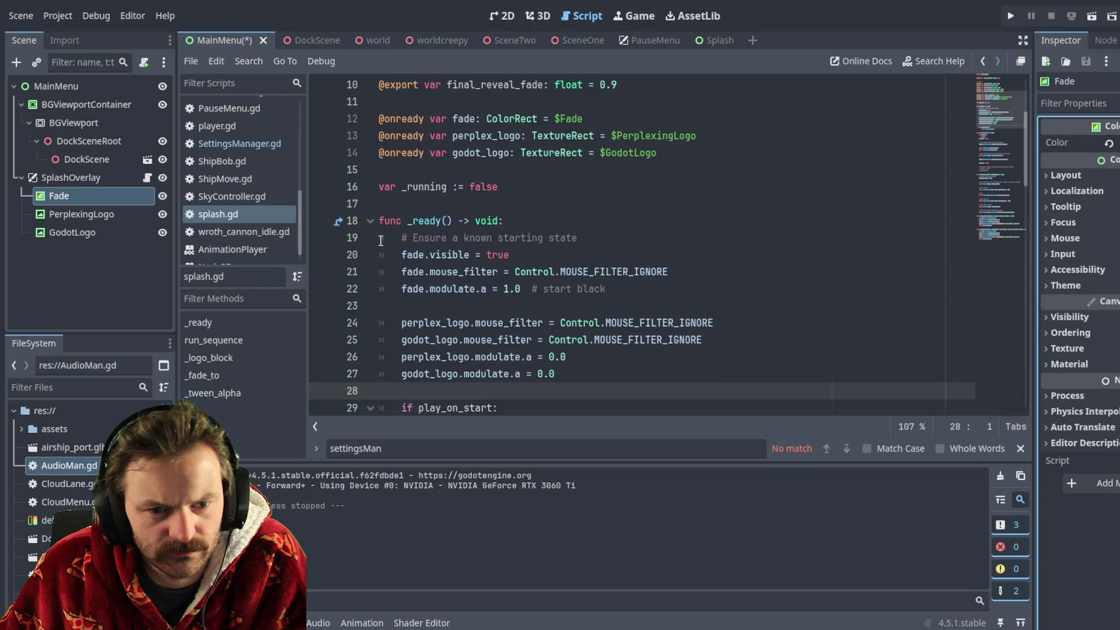
pyautogui.scroll(-1, 483, 255)
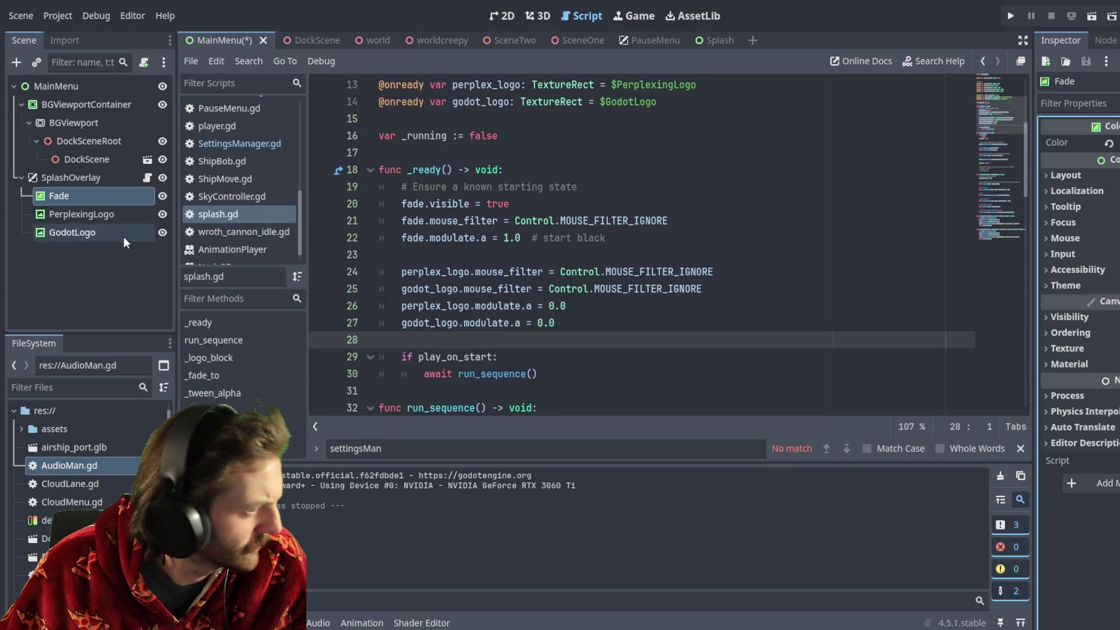
pyautogui.click(86, 258)
# Step: Run the project with F5 to test the splash, then close the game with Alt+F4
pyautogui.press('F5')
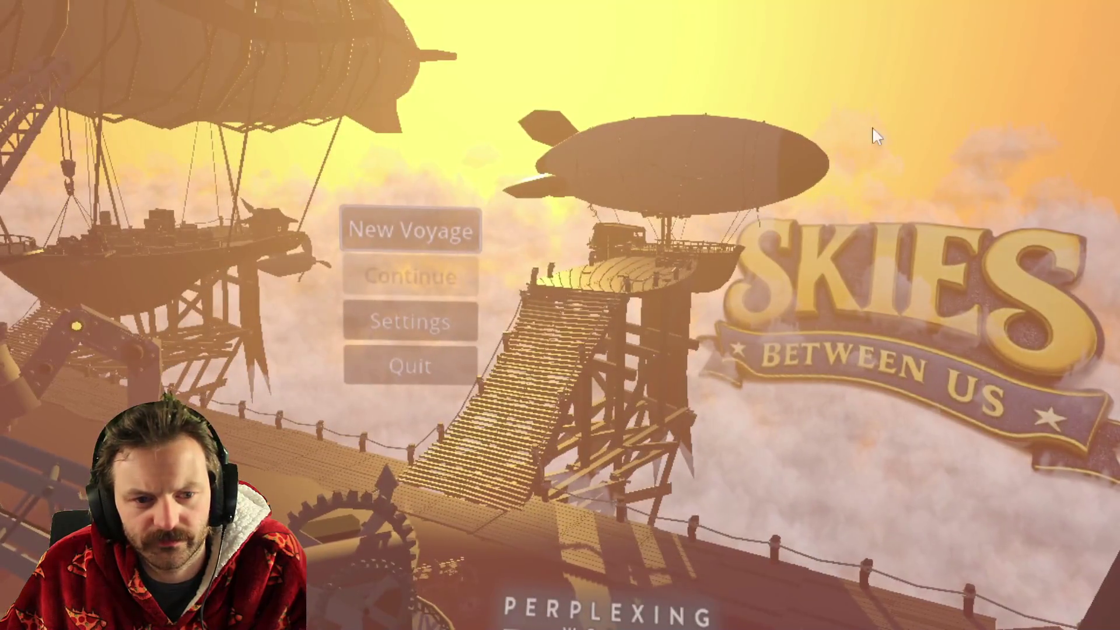
pyautogui.hotkey('alt', 'F4')
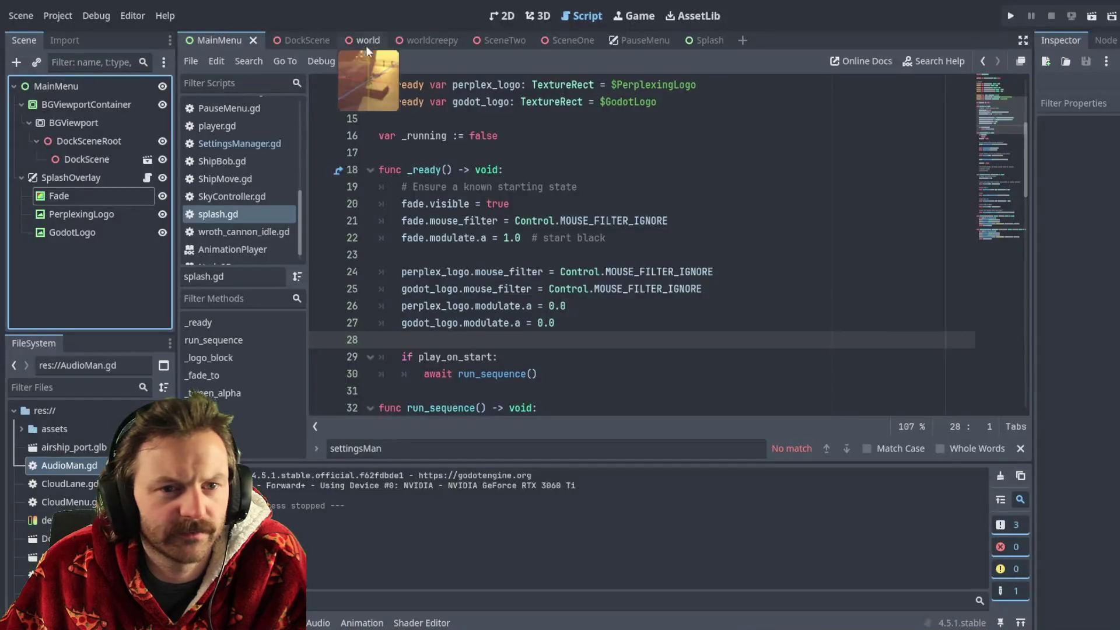
# Step: Show MainMenu on the 2D canvas, select SplashOverlay's Fade node, and check its Layout properties
pyautogui.click(516, 19)
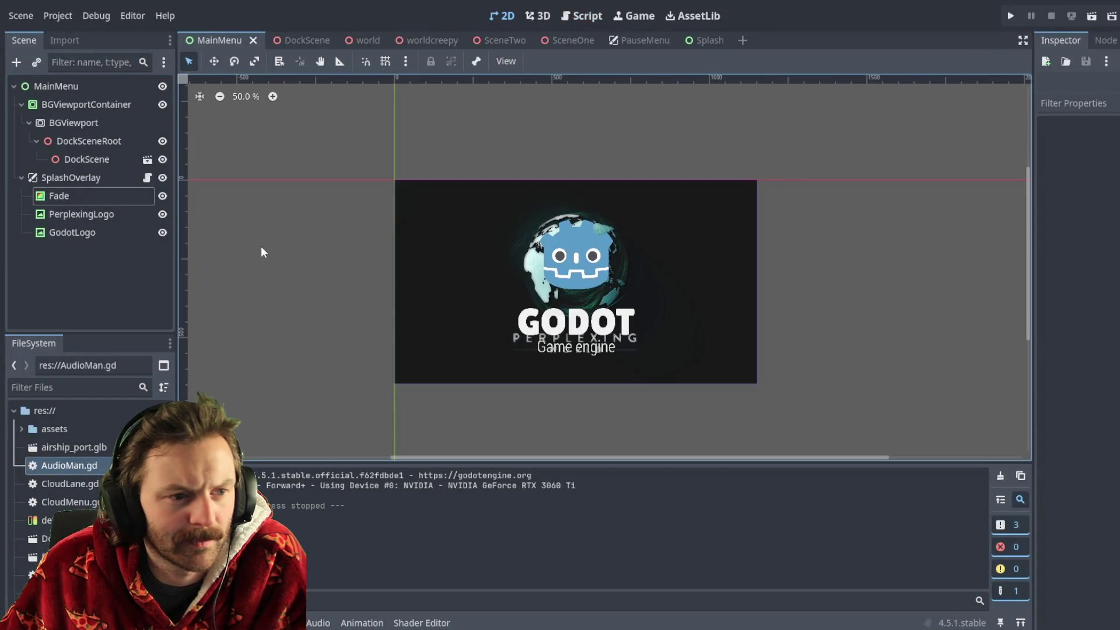
pyautogui.click(49, 176)
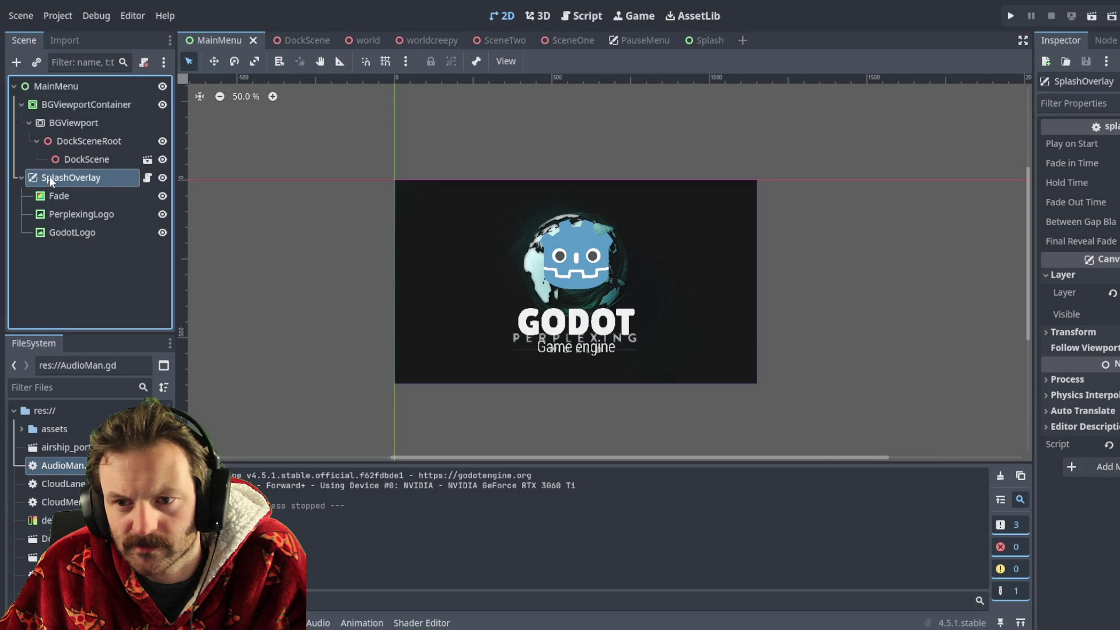
pyautogui.click(68, 197)
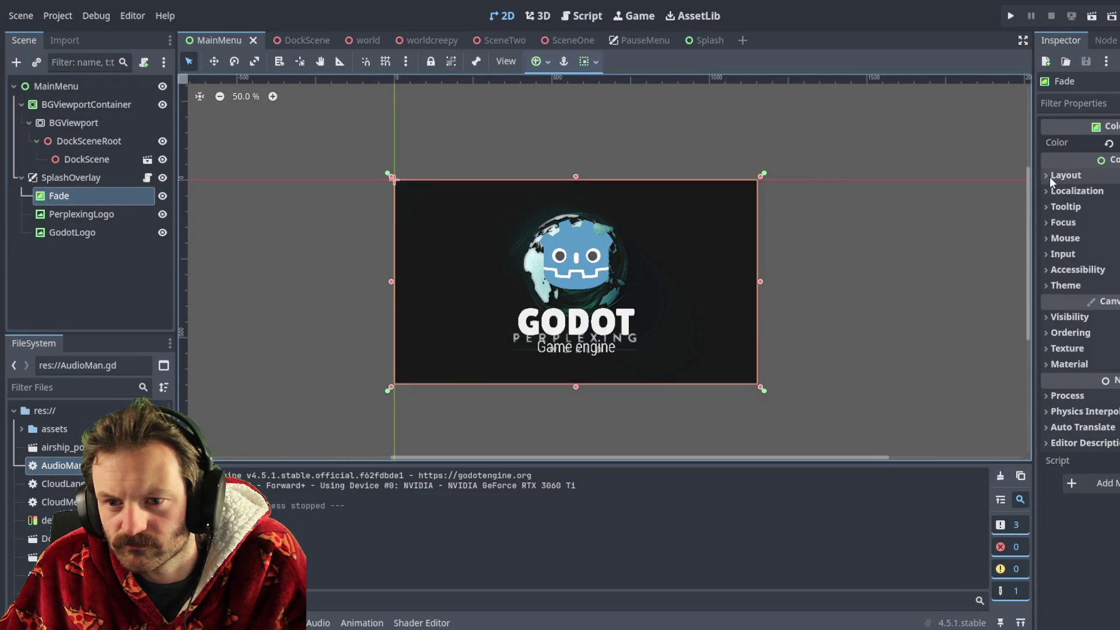
pyautogui.click(1049, 178)
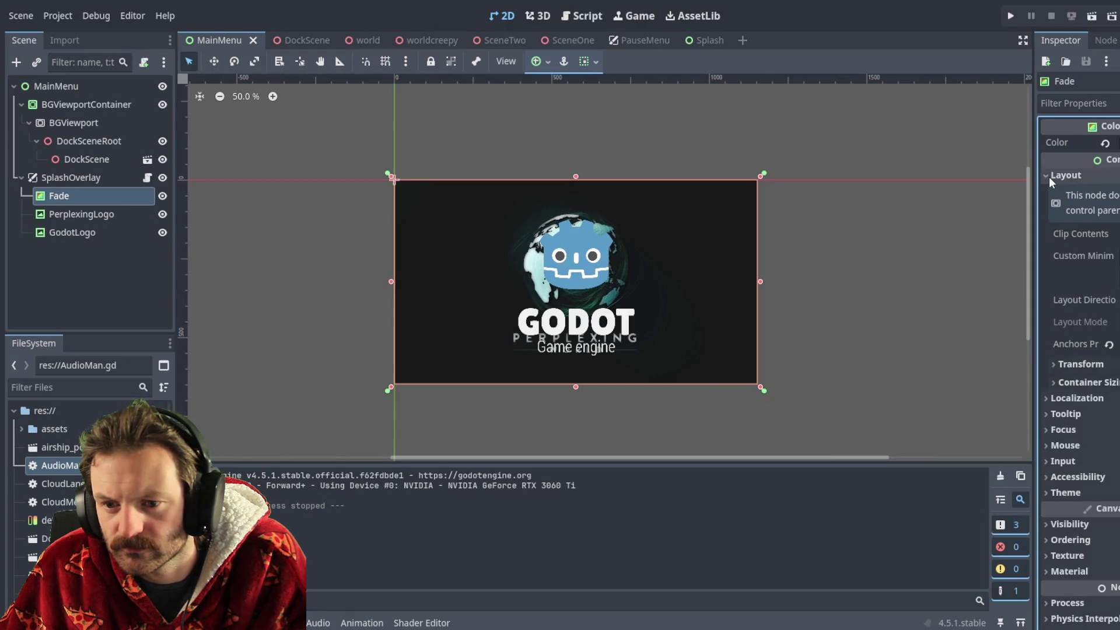
pyautogui.click(1048, 177)
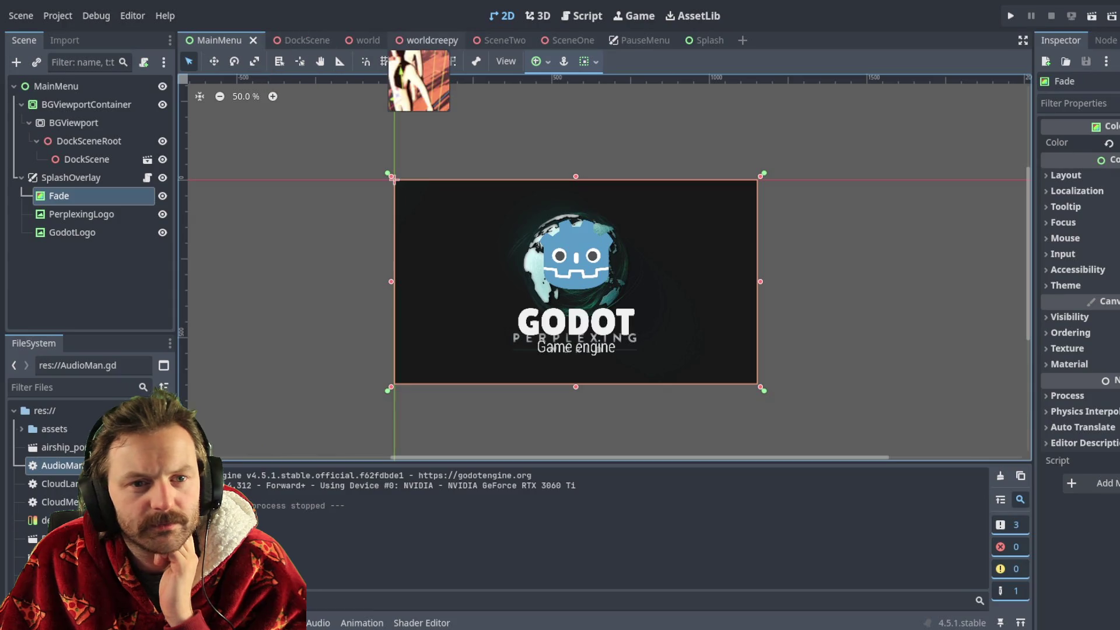
pyautogui.click(586, 17)
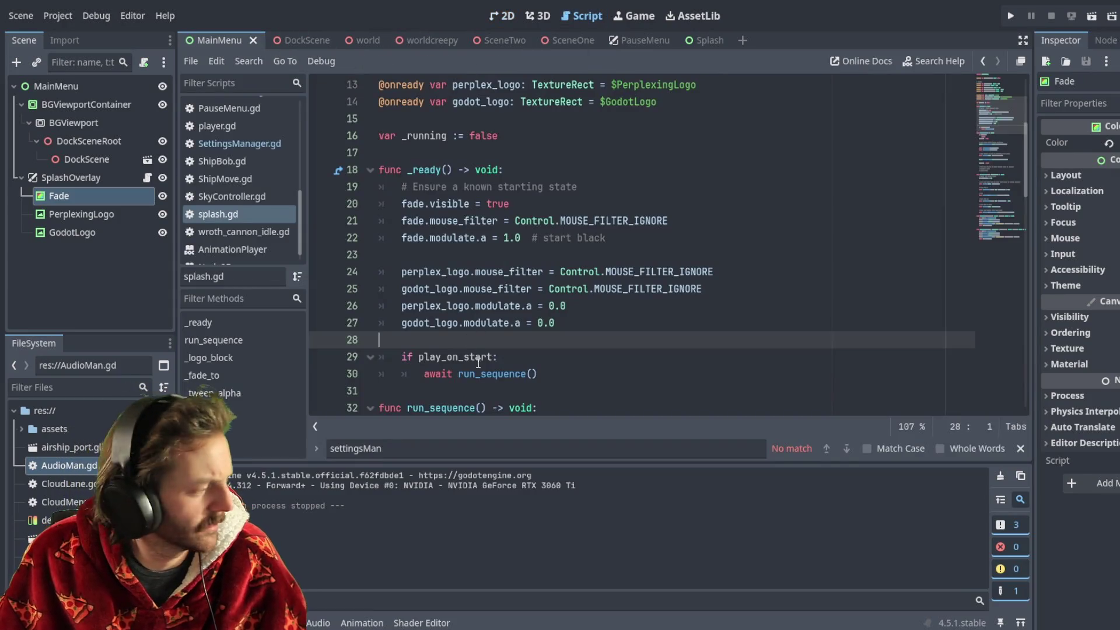
# Step: Toggle a breakpoint on splash.gd line 23 and run the project to test the splash
pyautogui.click(321, 255)
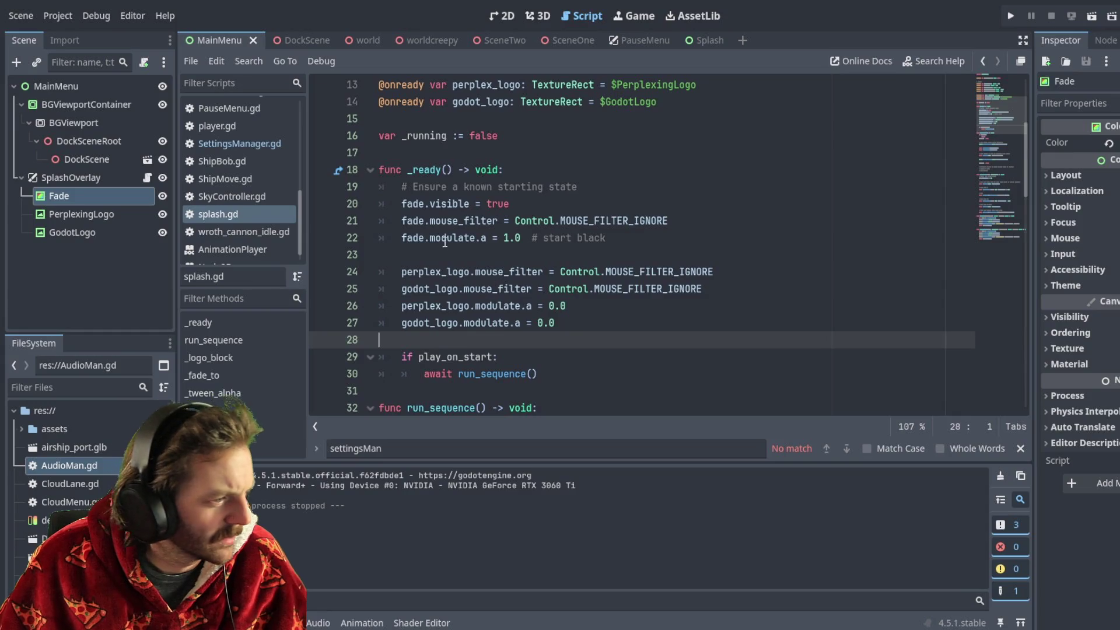
pyautogui.click(1010, 15)
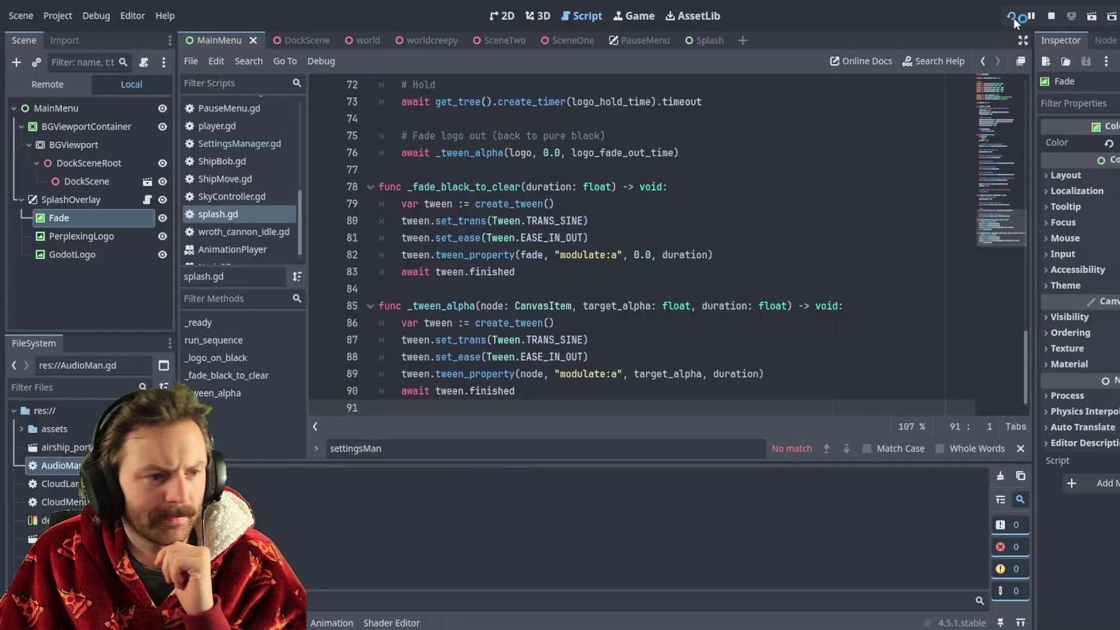
# Step: Watch the splash in a test run, stop it, and go to logo_fade_in_time on line 6
pyautogui.press('F5')
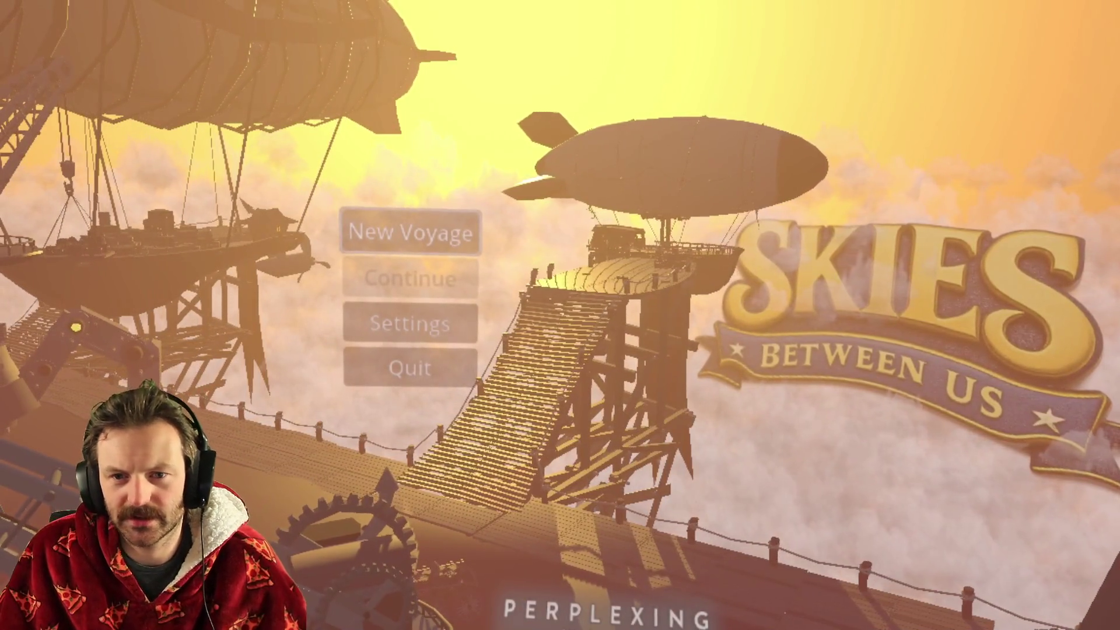
pyautogui.press('F8')
pyautogui.scroll(20, 531, 182)
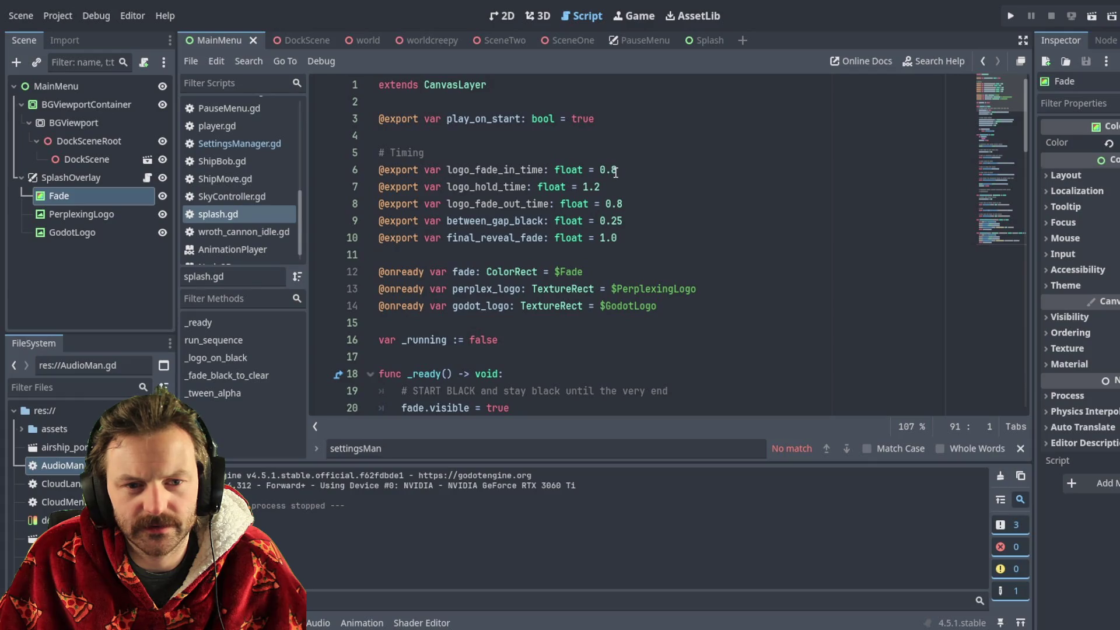
pyautogui.click(605, 170)
# Step: Change logo_fade_in_time from 0.8 to 2.8, save splash.gd, and test-run the slower fade
pyautogui.press('BackSpace')
pyautogui.write('2')
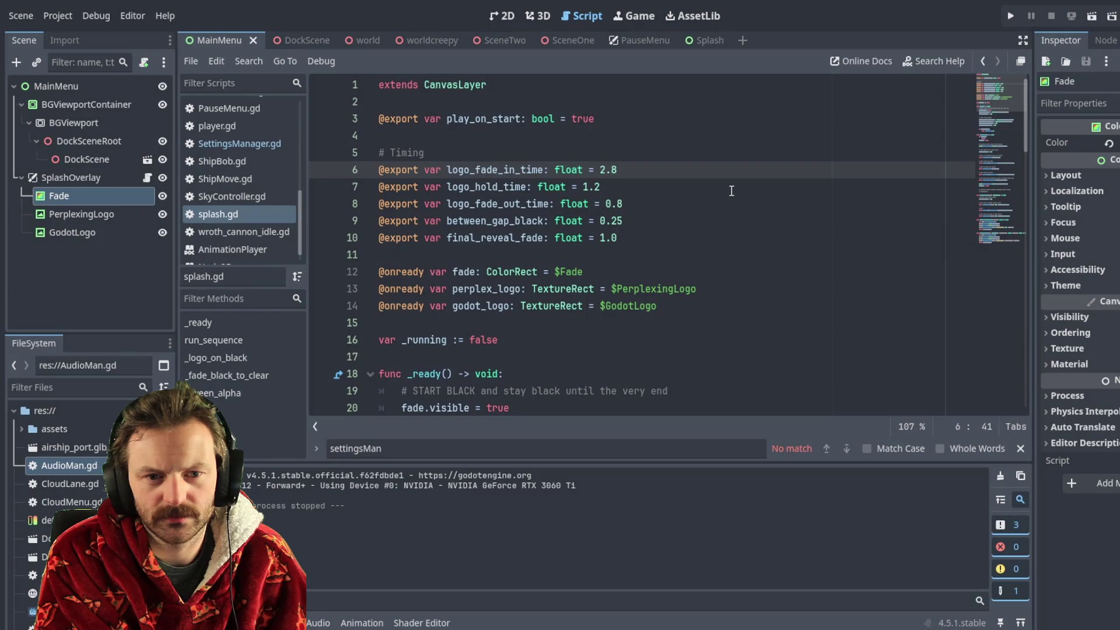
pyautogui.hotkey('ctrl', 's')
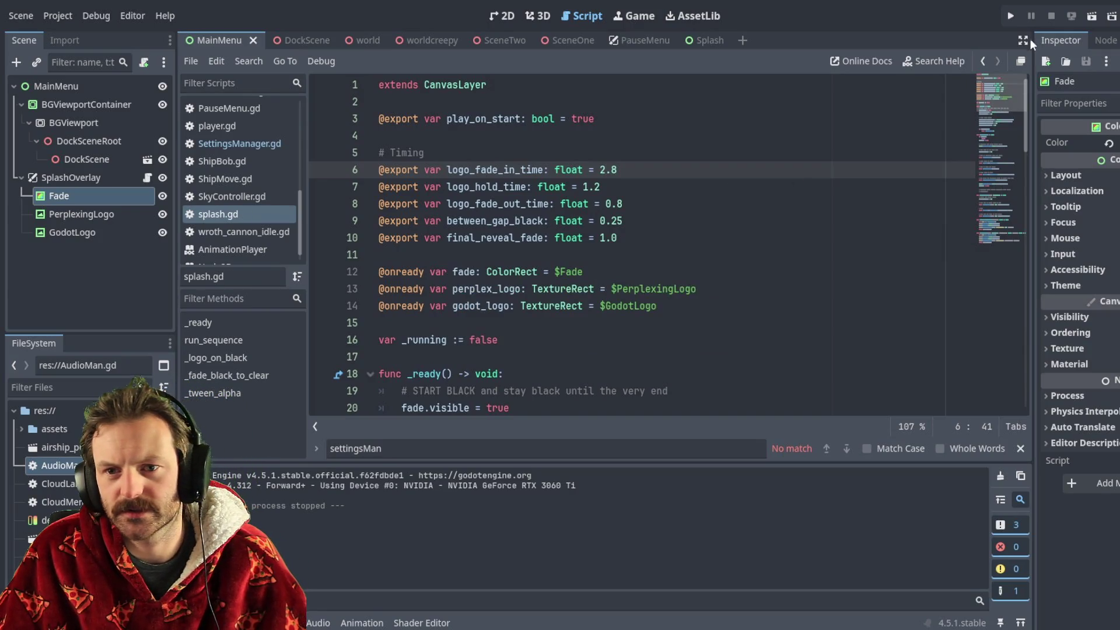
pyautogui.click(1011, 16)
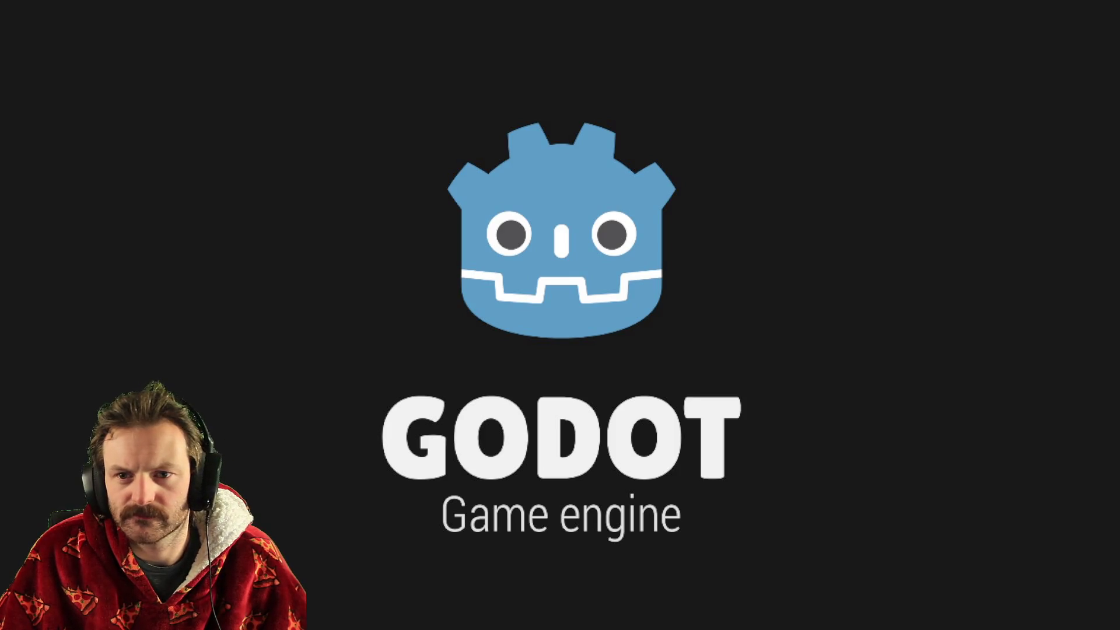
pyautogui.hotkey('alt', 'F4')
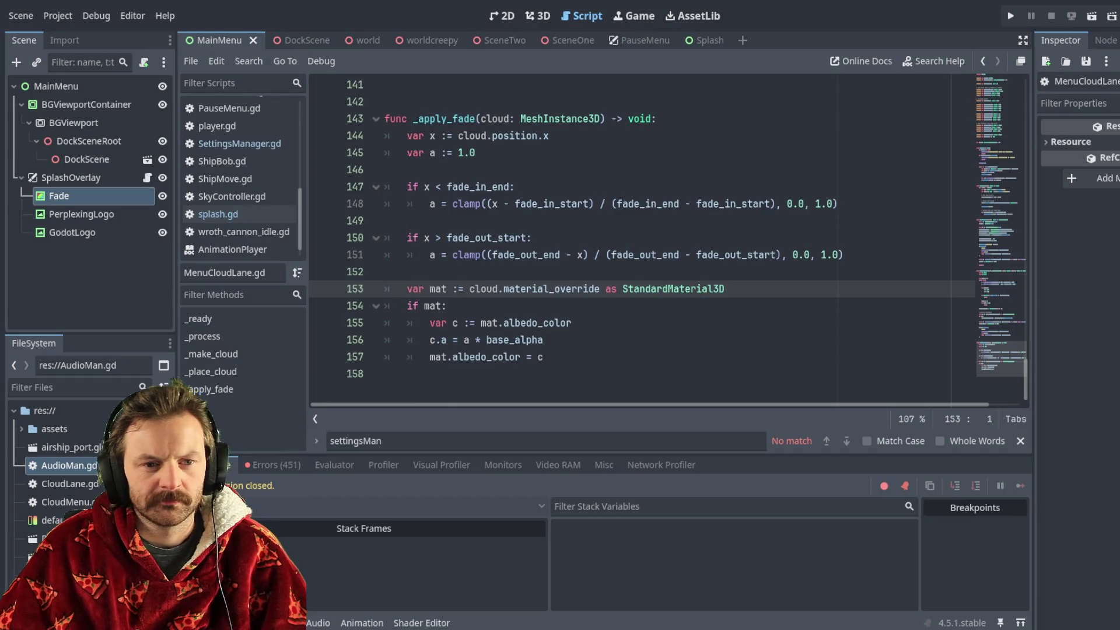
# Step: Bring MenuCloudLane.gd's cloud exports into view, run the game to check the clouds, then quit
pyautogui.scroll(20, 641, 233)
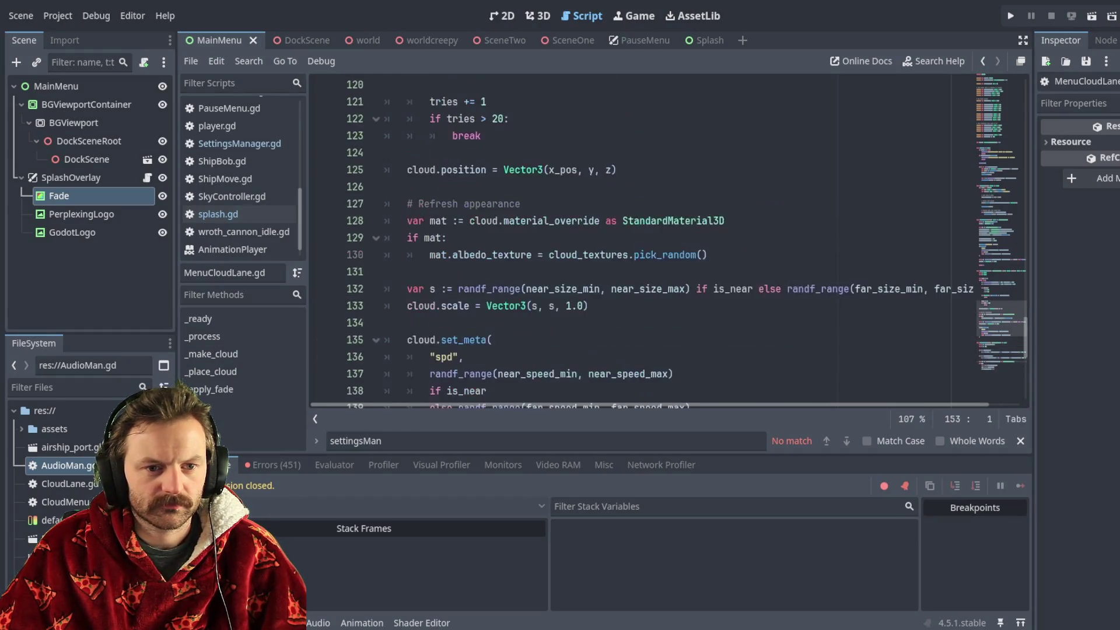
pyautogui.scroll(20, 642, 234)
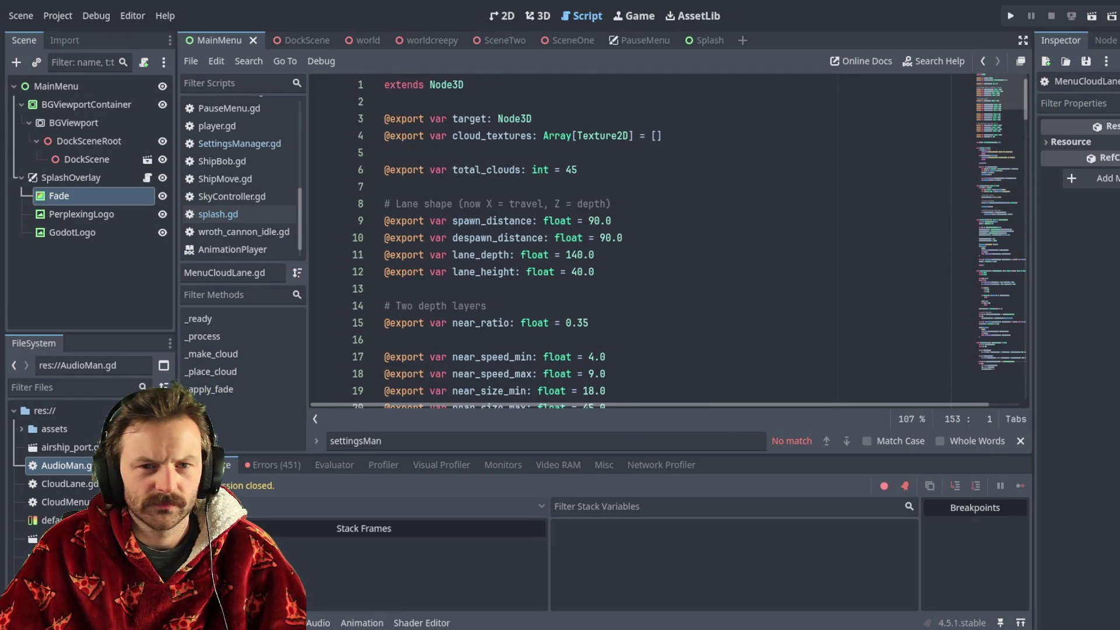
pyautogui.press('F5')
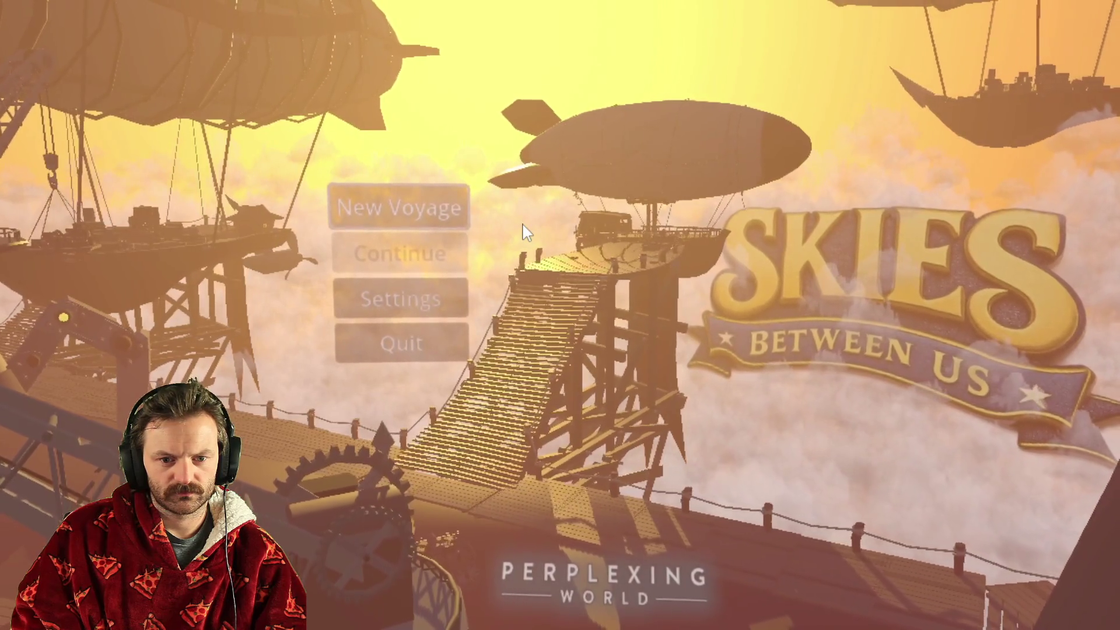
pyautogui.click(402, 345)
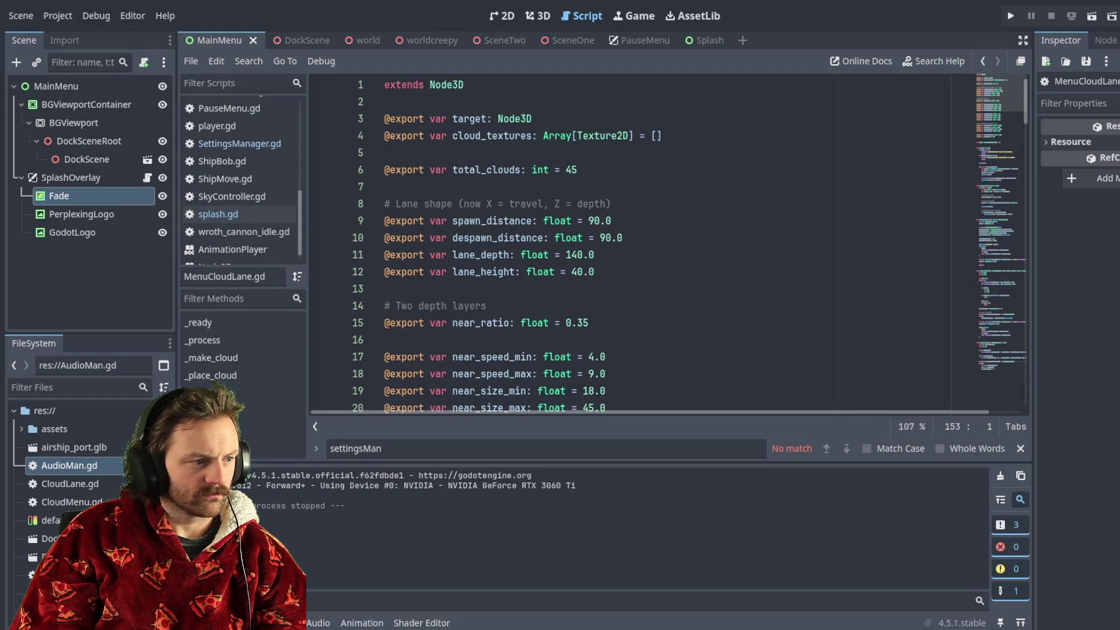
pyautogui.scroll(-20, 642, 245)
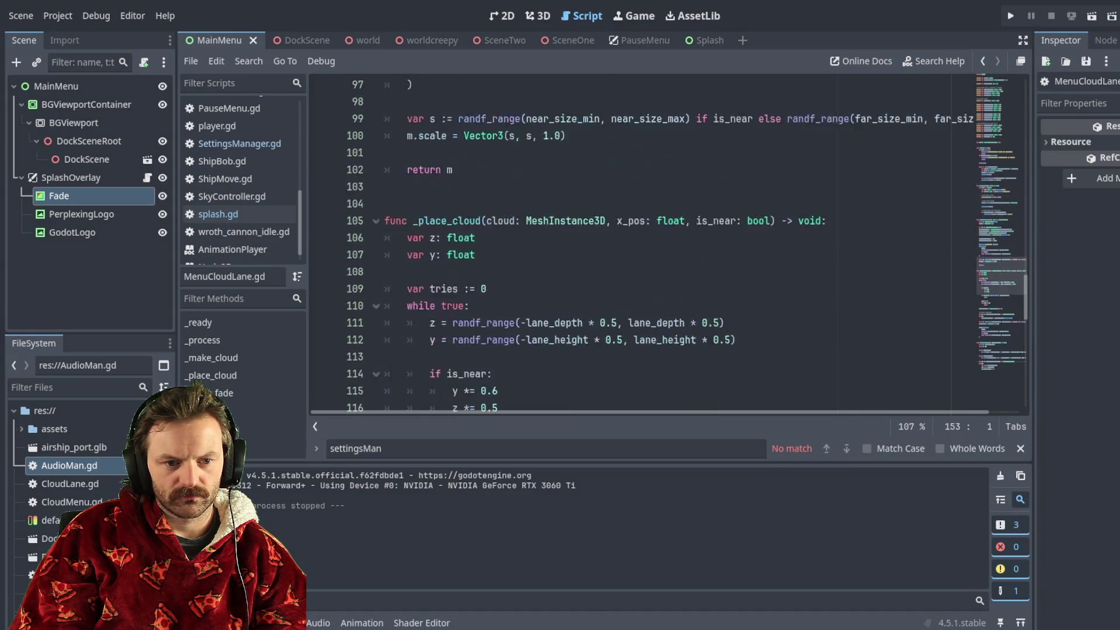
pyautogui.scroll(-15, 641, 245)
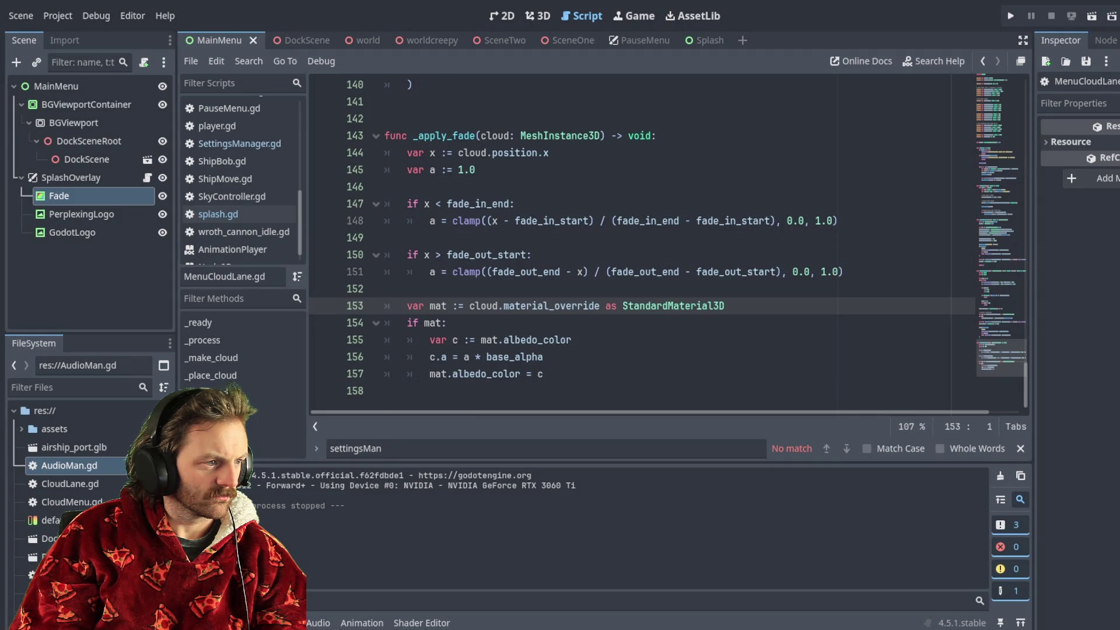
pyautogui.scroll(4, 641, 245)
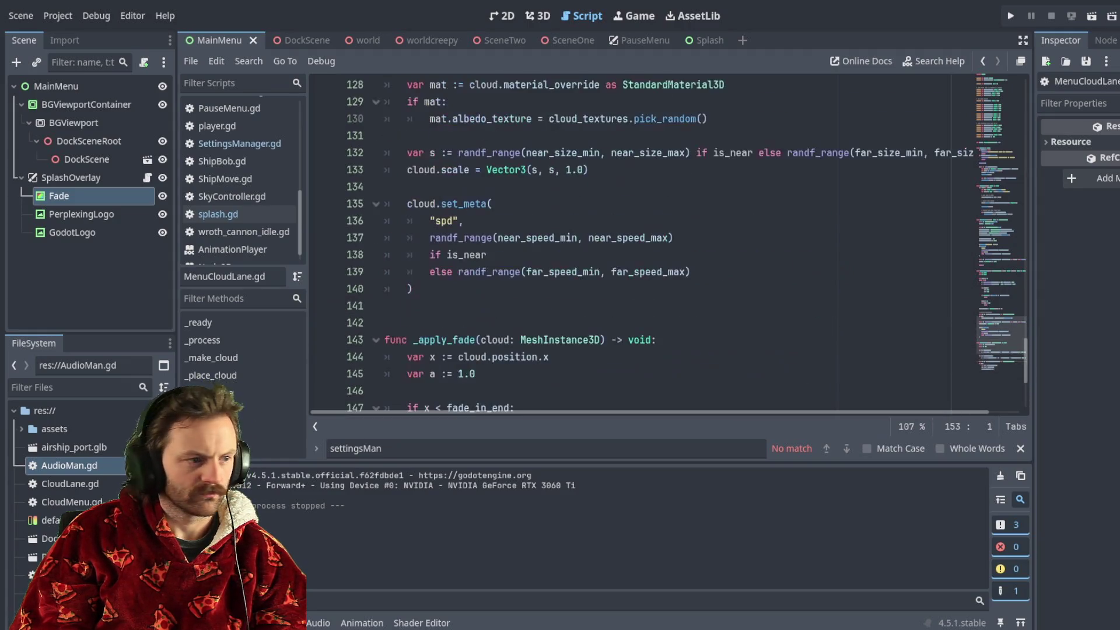
pyautogui.scroll(7, 642, 245)
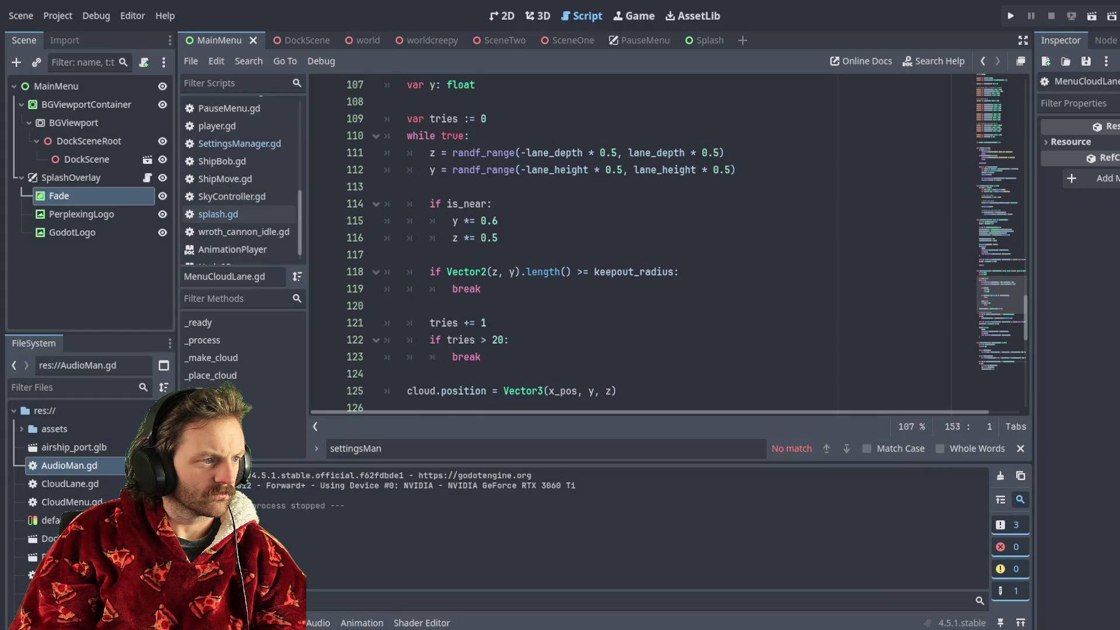
pyautogui.scroll(-5, 641, 245)
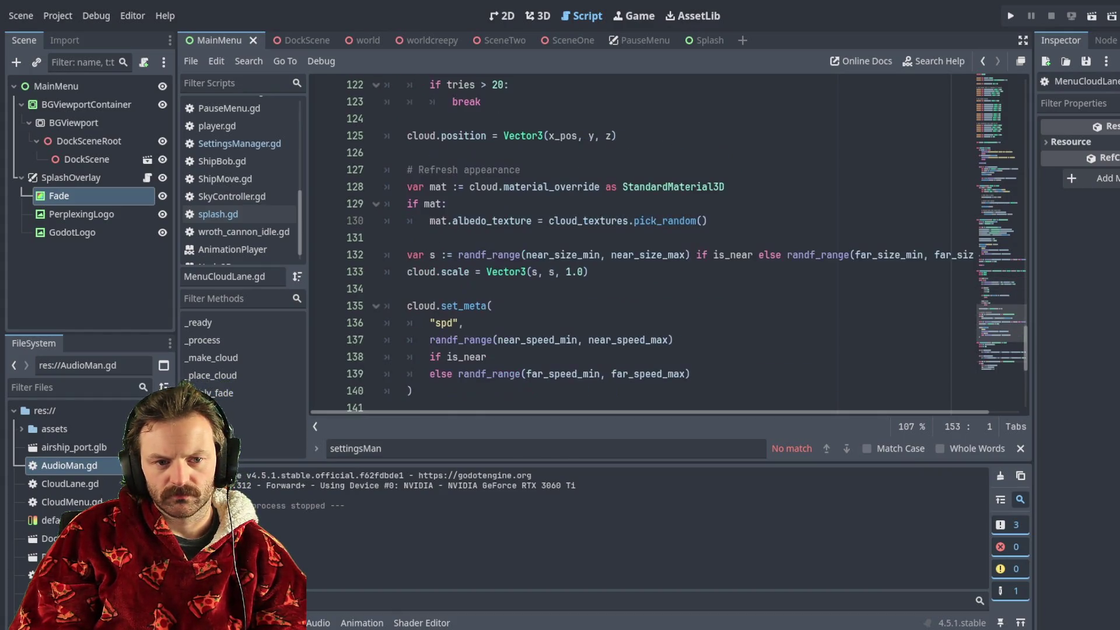
pyautogui.scroll(-6, 641, 245)
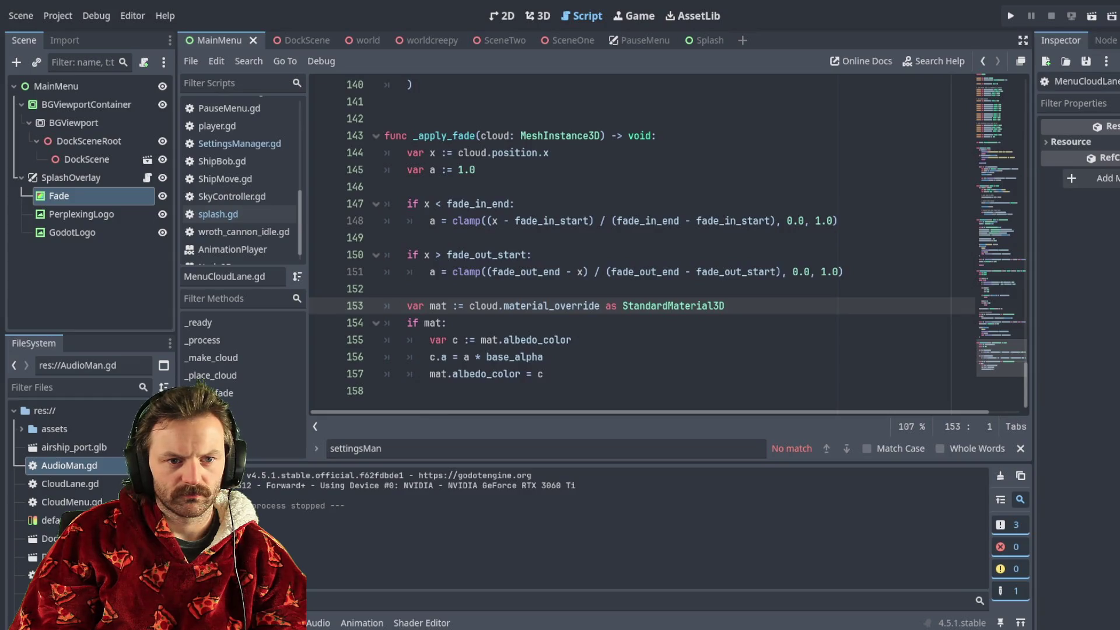
pyautogui.scroll(3, 642, 242)
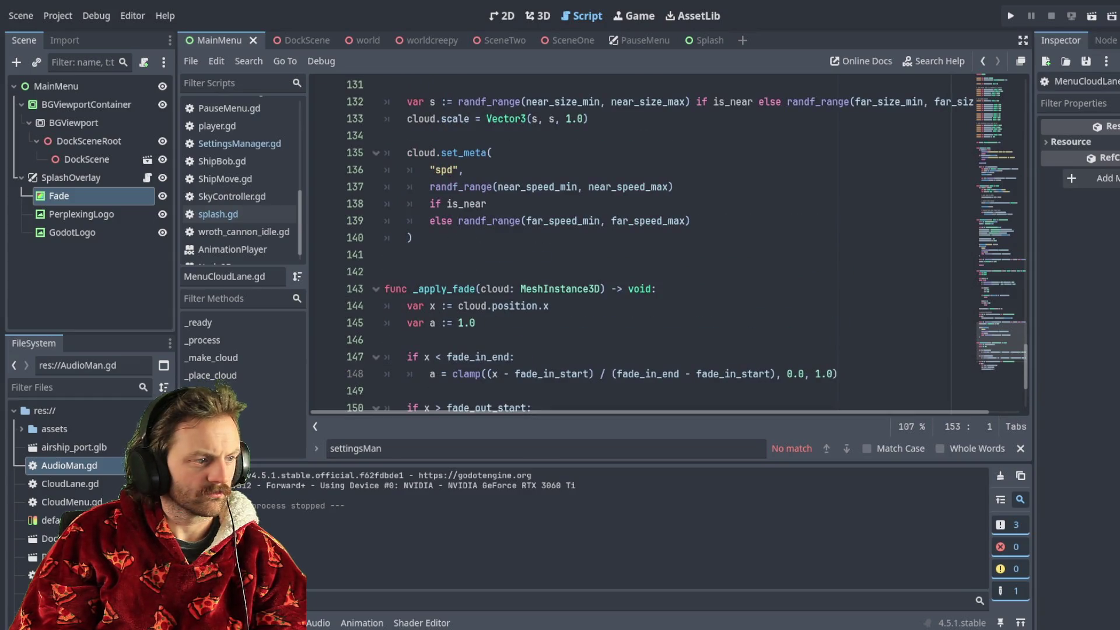
pyautogui.scroll(11, 642, 242)
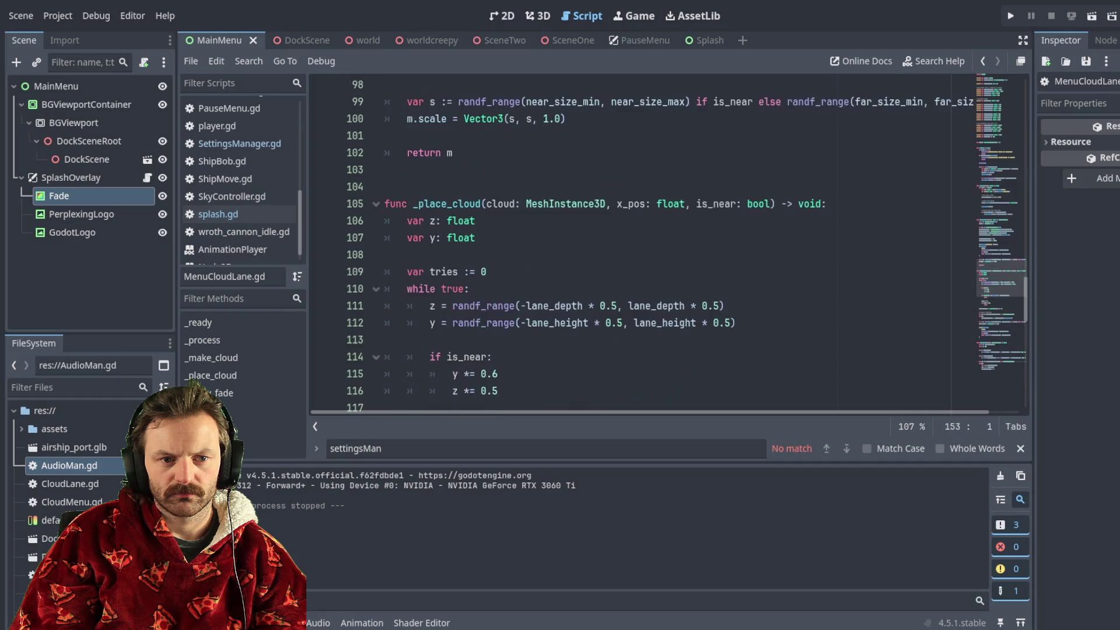
pyautogui.scroll(11, 642, 242)
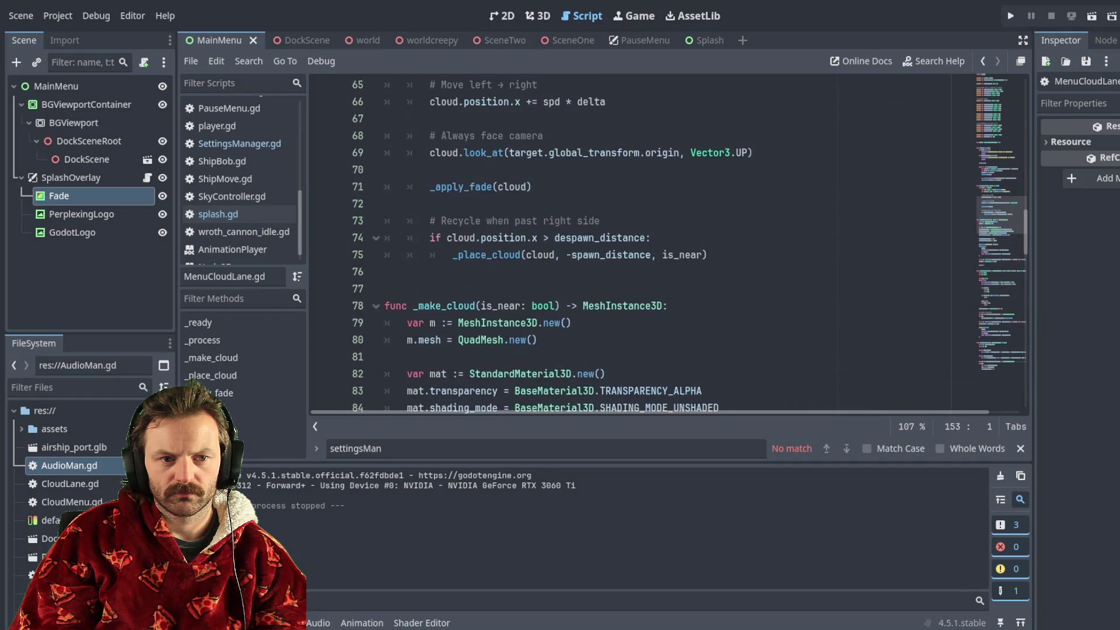
pyautogui.scroll(14, 642, 242)
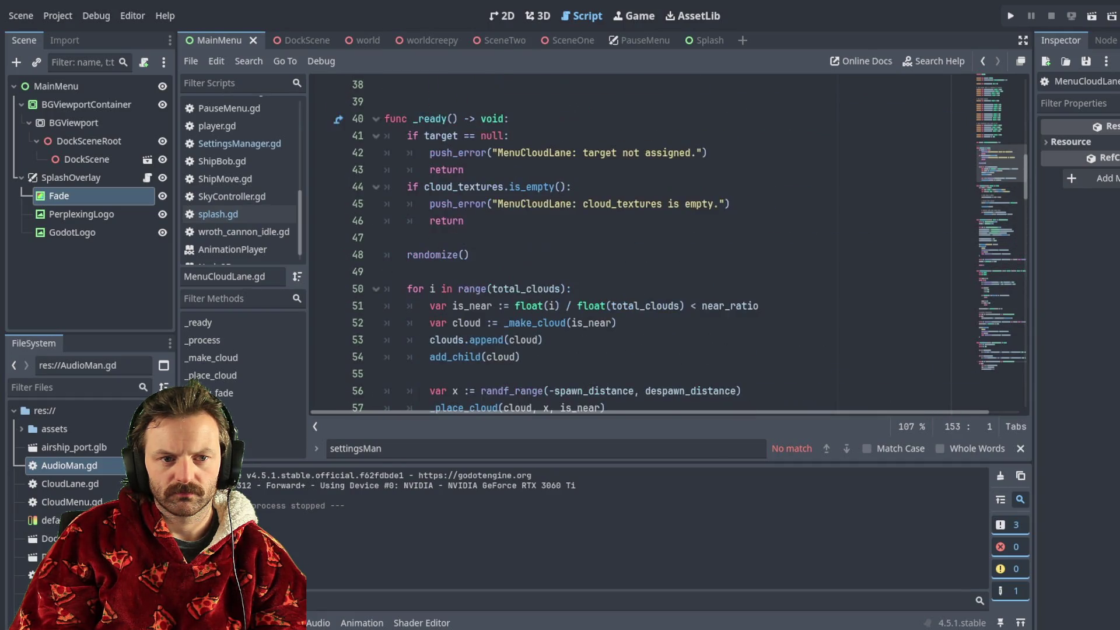
pyautogui.scroll(7, 642, 242)
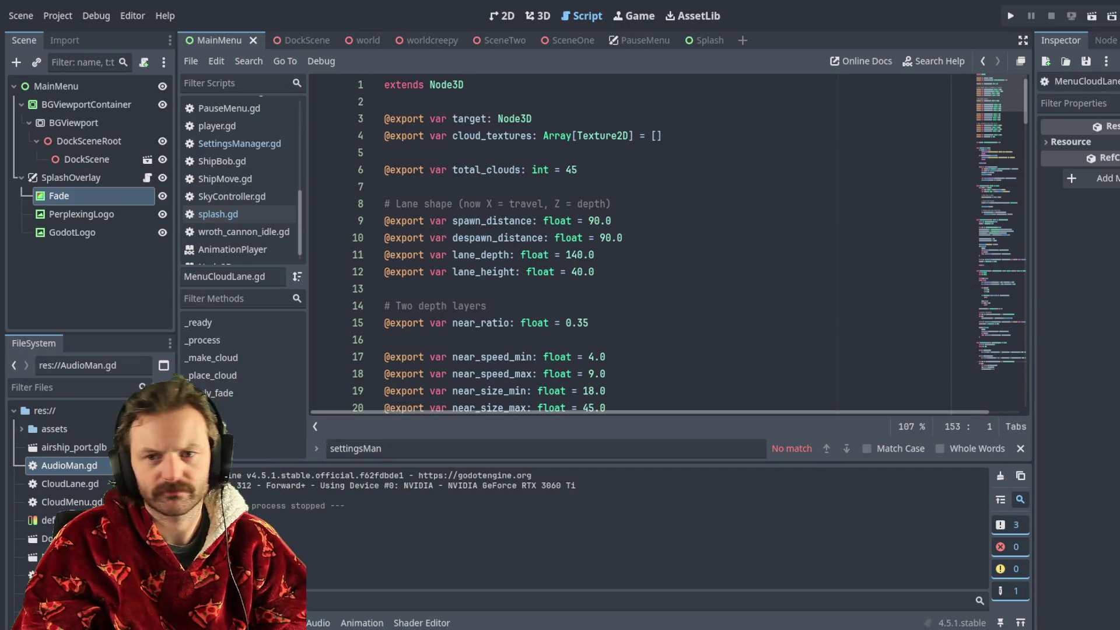
# Step: Run the game, return to the editor, and open player.gd from the script list at its top
pyautogui.press('F5')
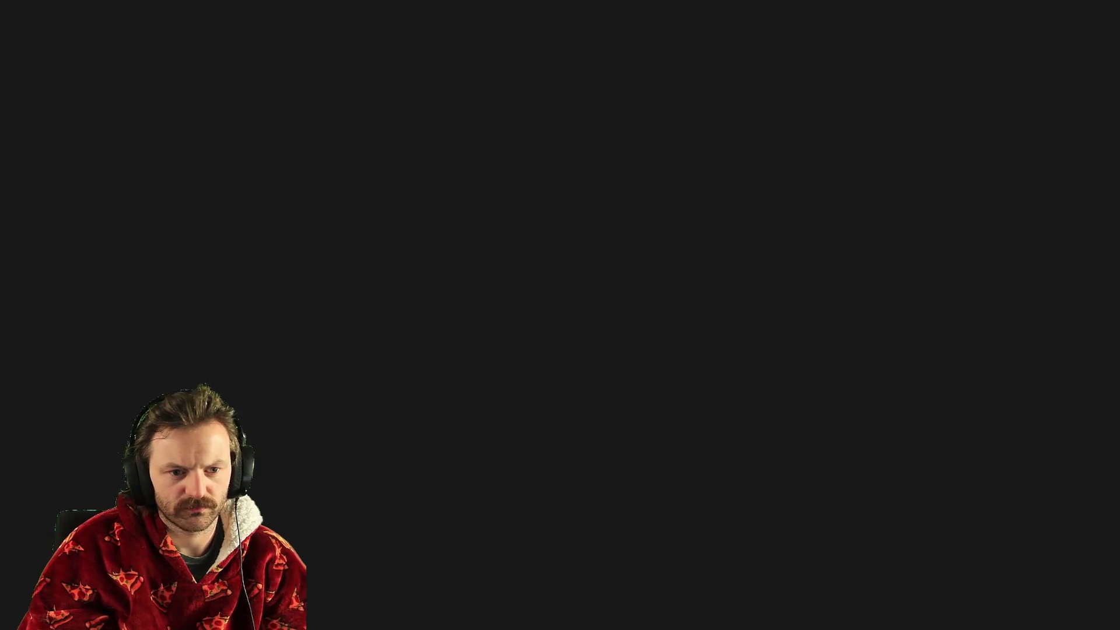
pyautogui.hotkey('alt', 'Tab')
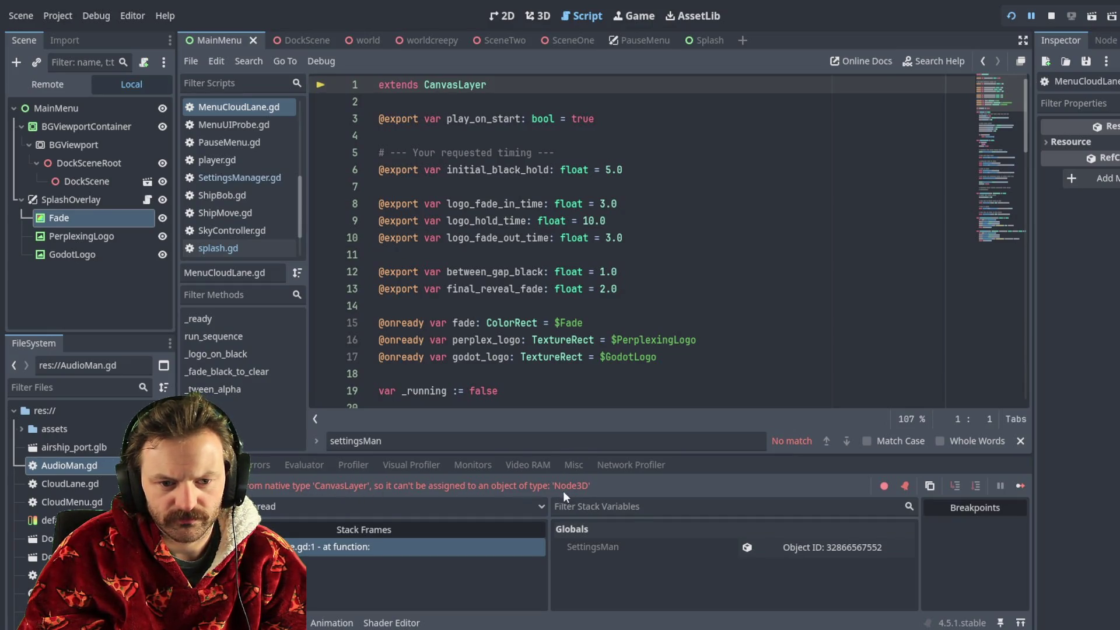
pyautogui.hotkey('alt', 'Left')
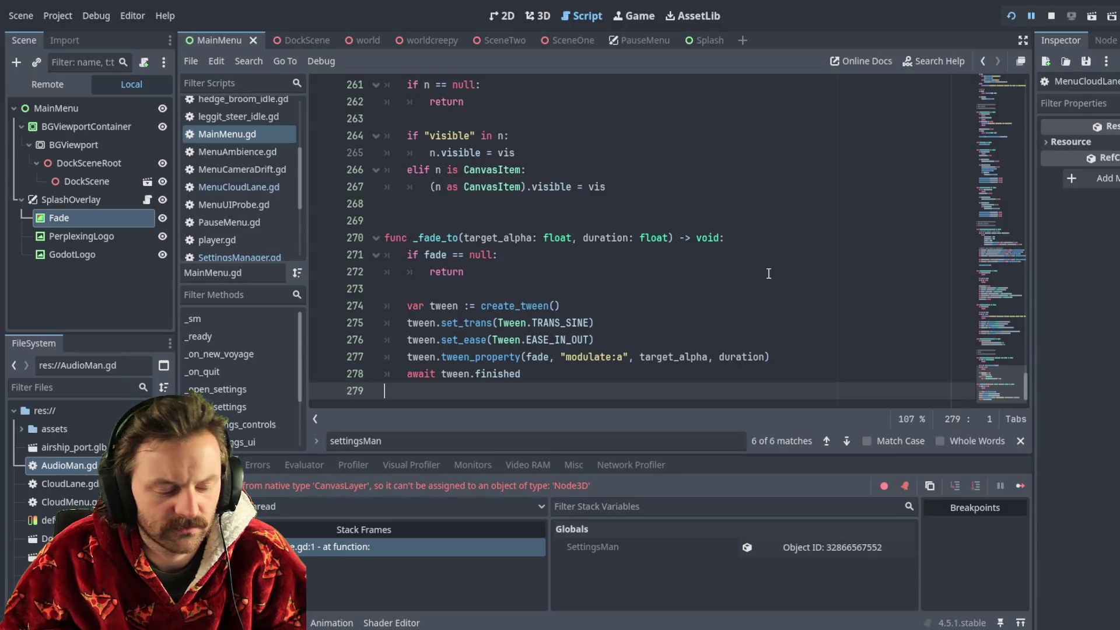
pyautogui.click(230, 240)
pyautogui.scroll(20, 477, 274)
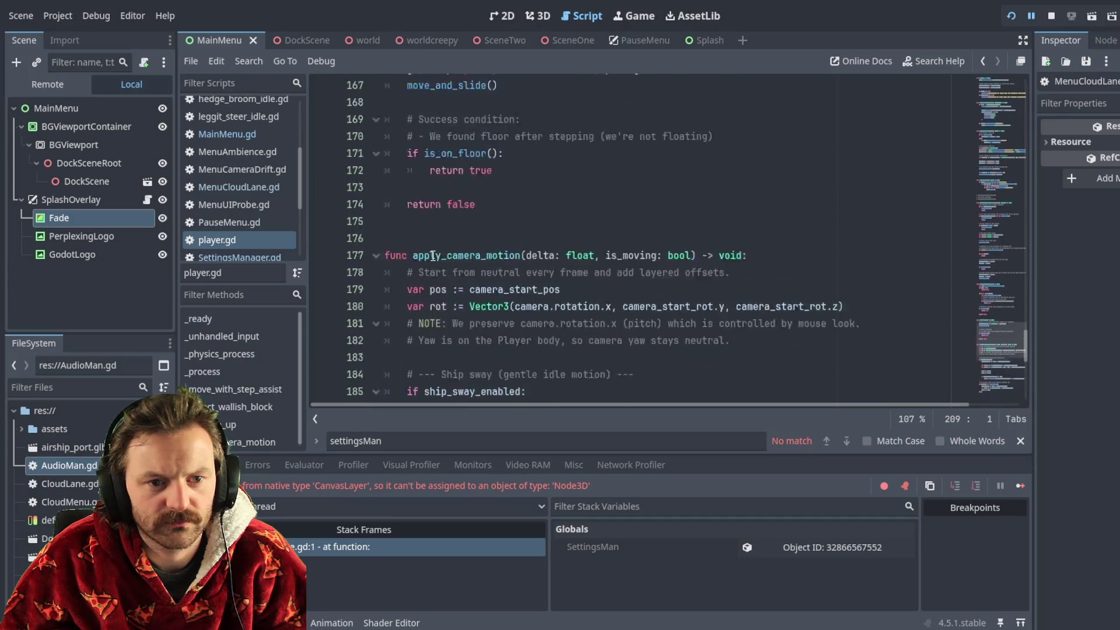
pyautogui.scroll(20, 425, 246)
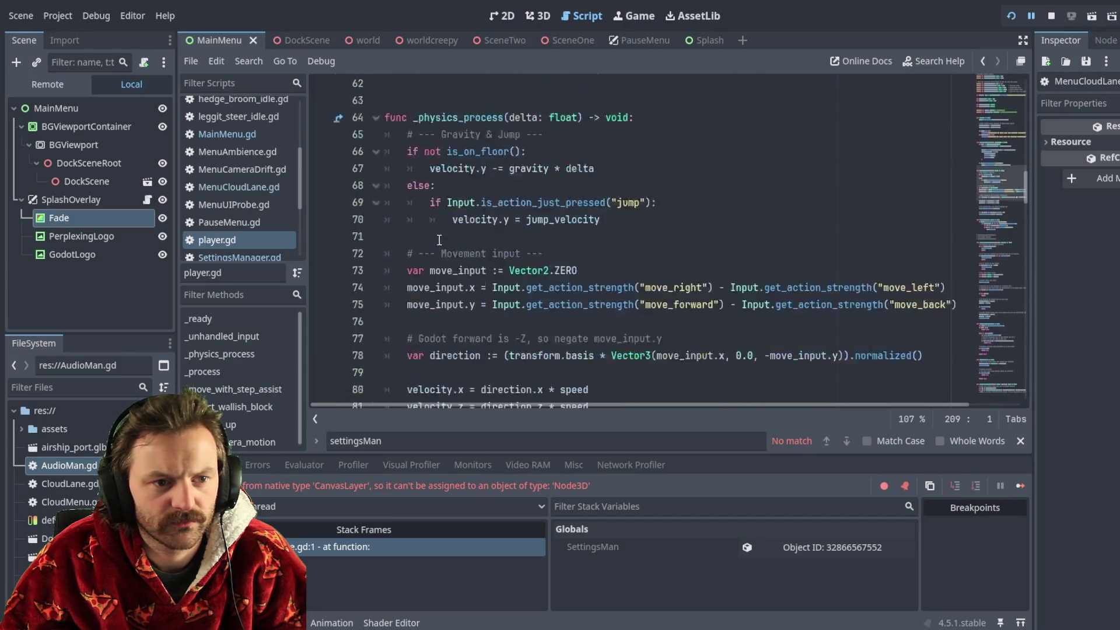
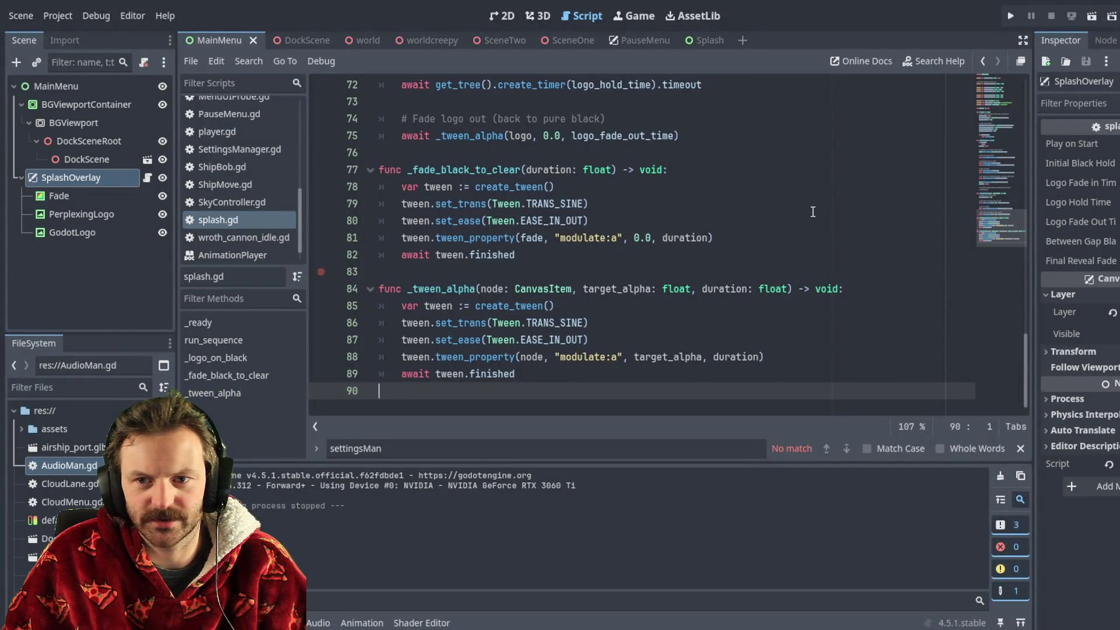
# Step: Run the project with F5 and open Settings in the game's main menu
pyautogui.press('F5')
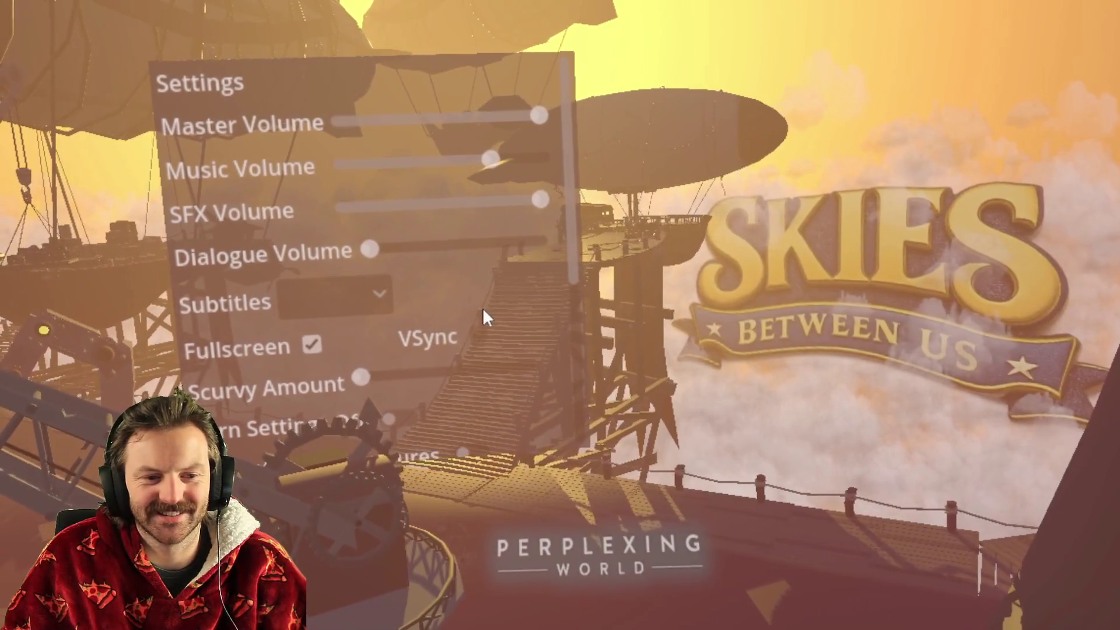
# Step: Scroll to the bottom of the game's Settings list and go Back to the main menu
pyautogui.moveTo(572, 198); pyautogui.dragTo(579, 418)
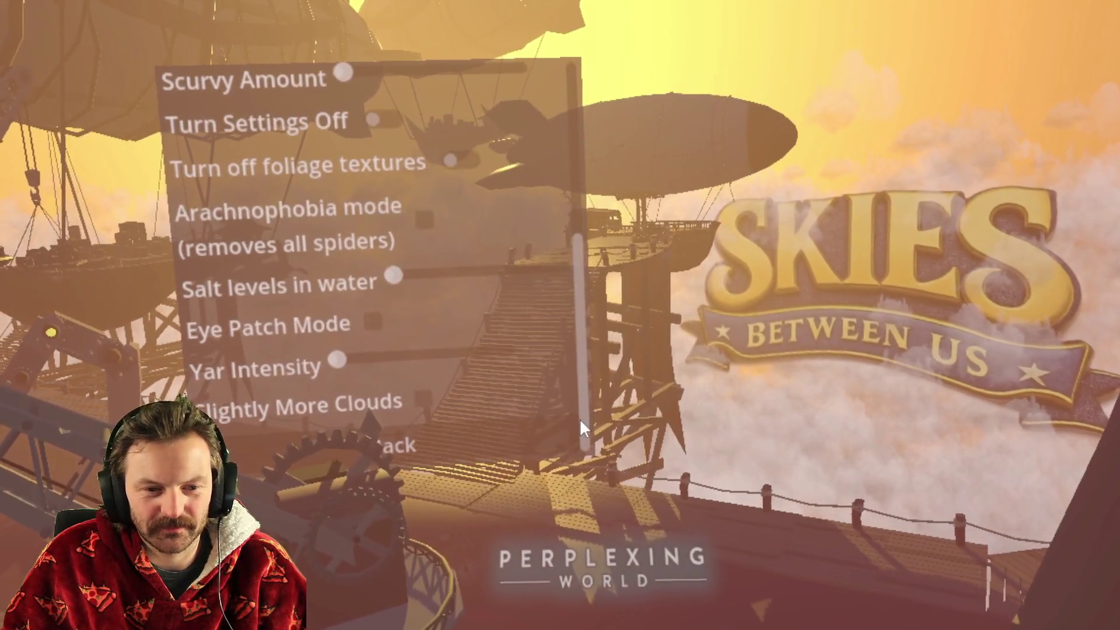
pyautogui.click(440, 460)
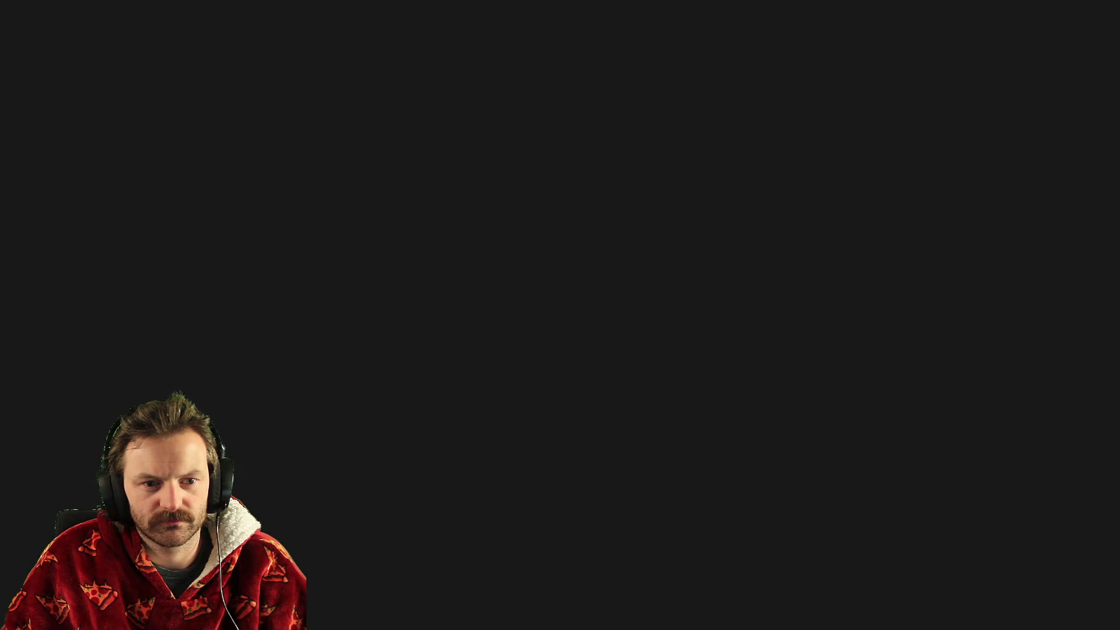
# Step: Stop the game, undo the last Fade node change, and deselect it in the Scene dock
pyautogui.press('F8')
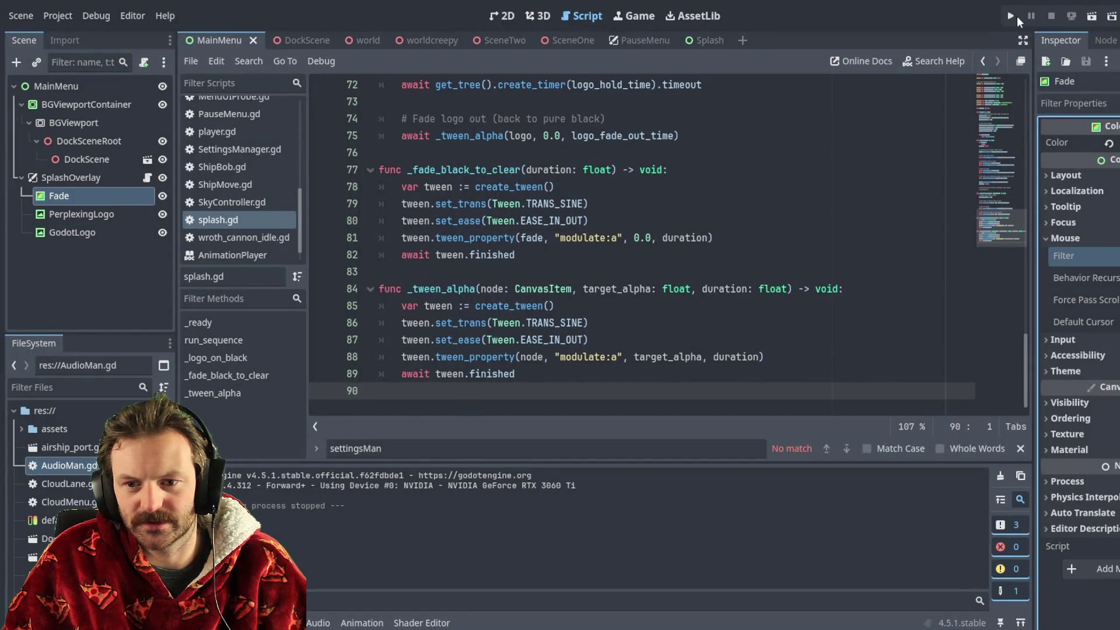
pyautogui.hotkey('ctrl', 'z')
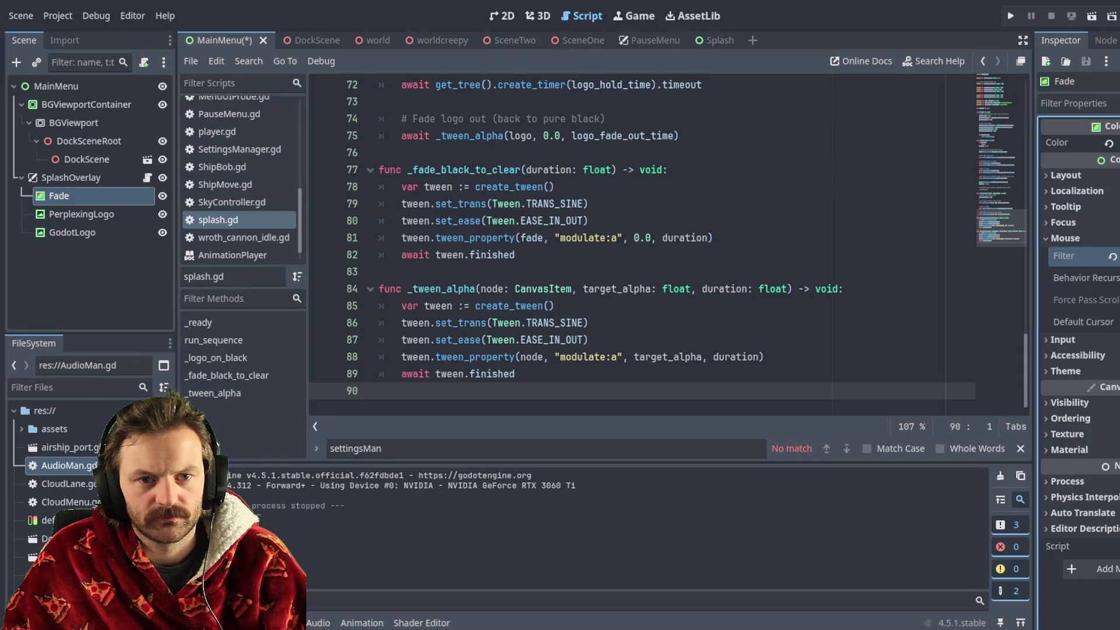
pyautogui.click(87, 280)
# Step: In splash.gd, set initial_black_hold to 3 and logo_hold_time to 5
pyautogui.scroll(15, 642, 245)
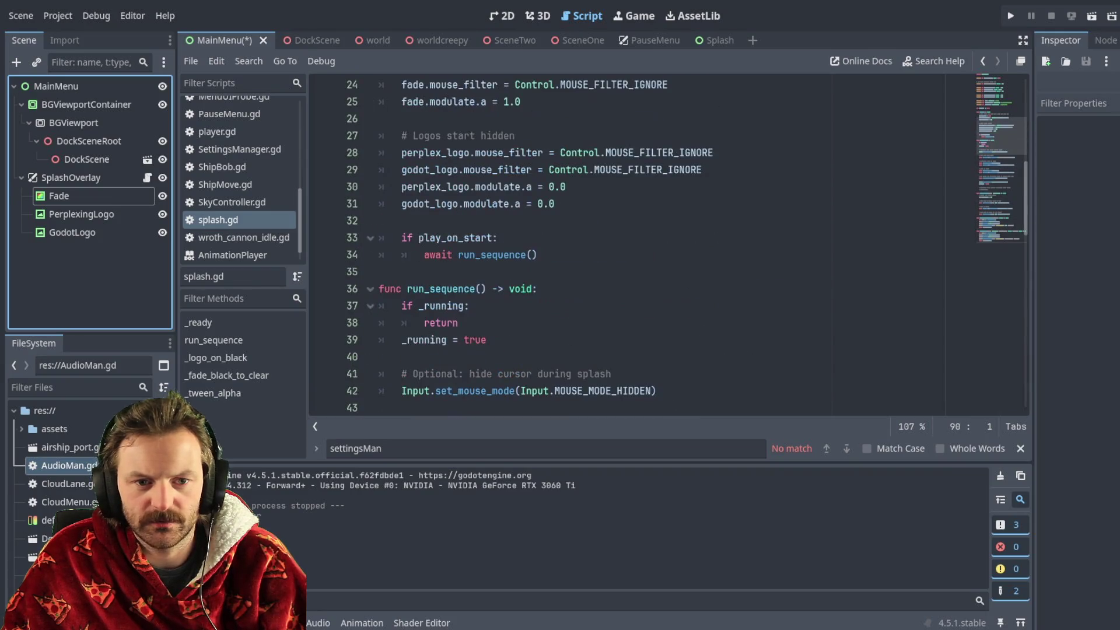
pyautogui.scroll(8, 642, 245)
pyautogui.click(668, 175)
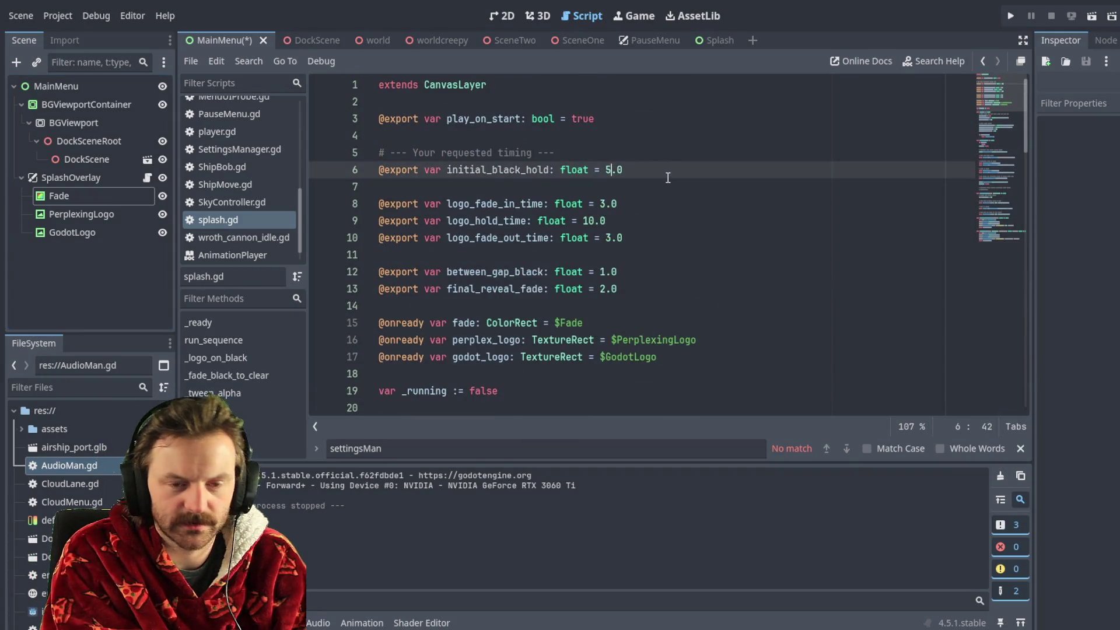
pyautogui.press('BackSpace')
pyautogui.write('3')
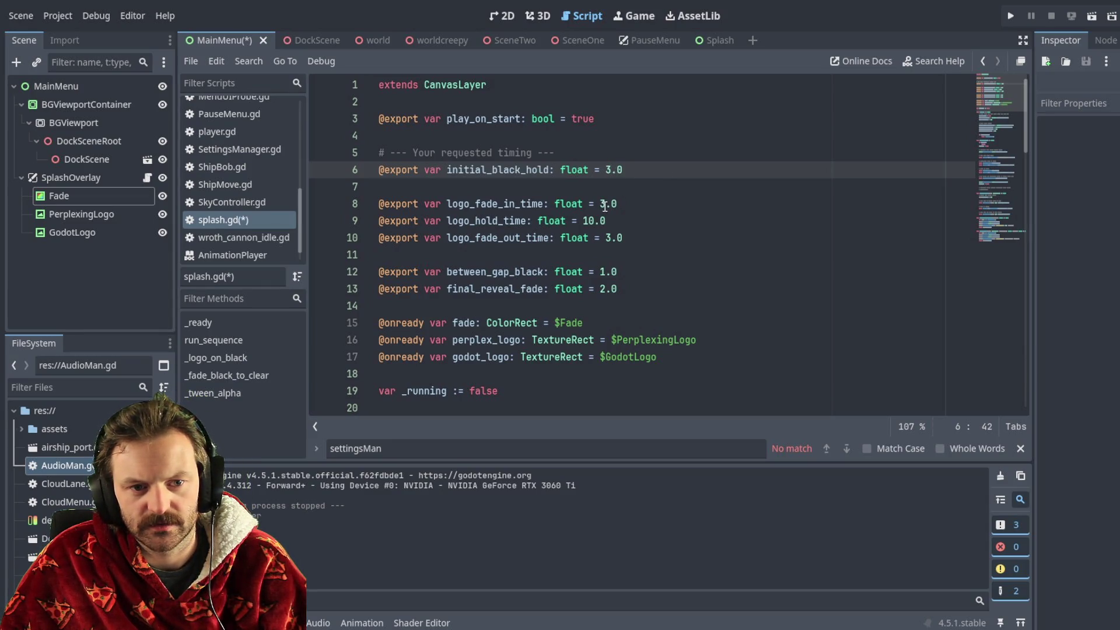
pyautogui.click(602, 206)
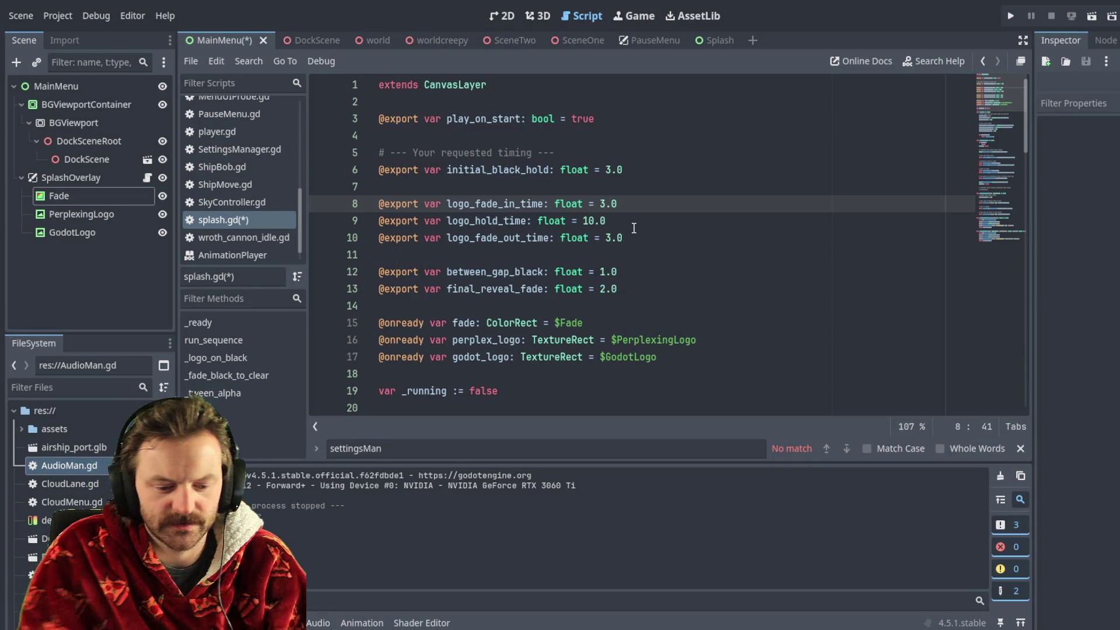
pyautogui.press('Down')
pyautogui.press('Left')
pyautogui.press('Left')
pyautogui.press('BackSpace')
pyautogui.press('BackSpace')
pyautogui.write('5')
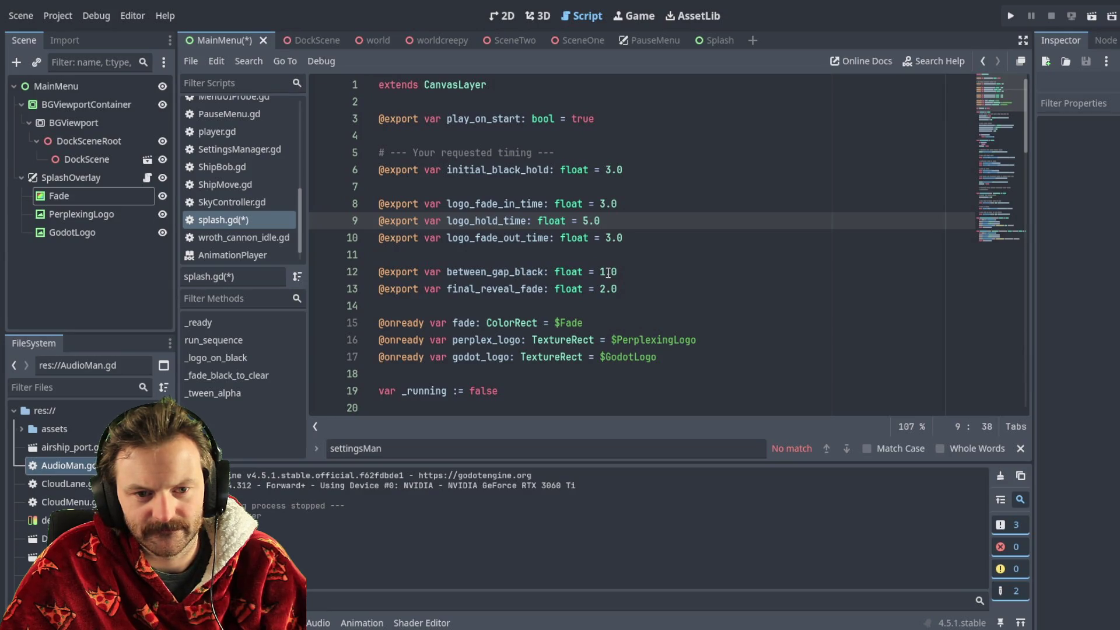
# Step: Set between_gap_black to 2 and final_reveal_fade to 3.0, then save and run the project
pyautogui.click(607, 273)
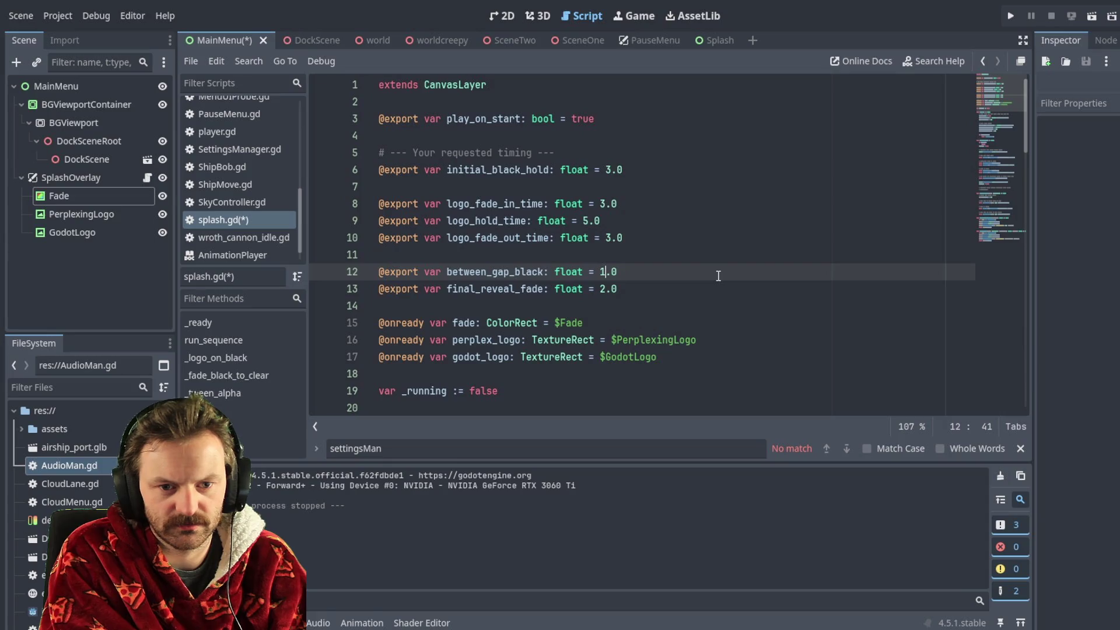
pyautogui.press('BackSpace')
pyautogui.write('2')
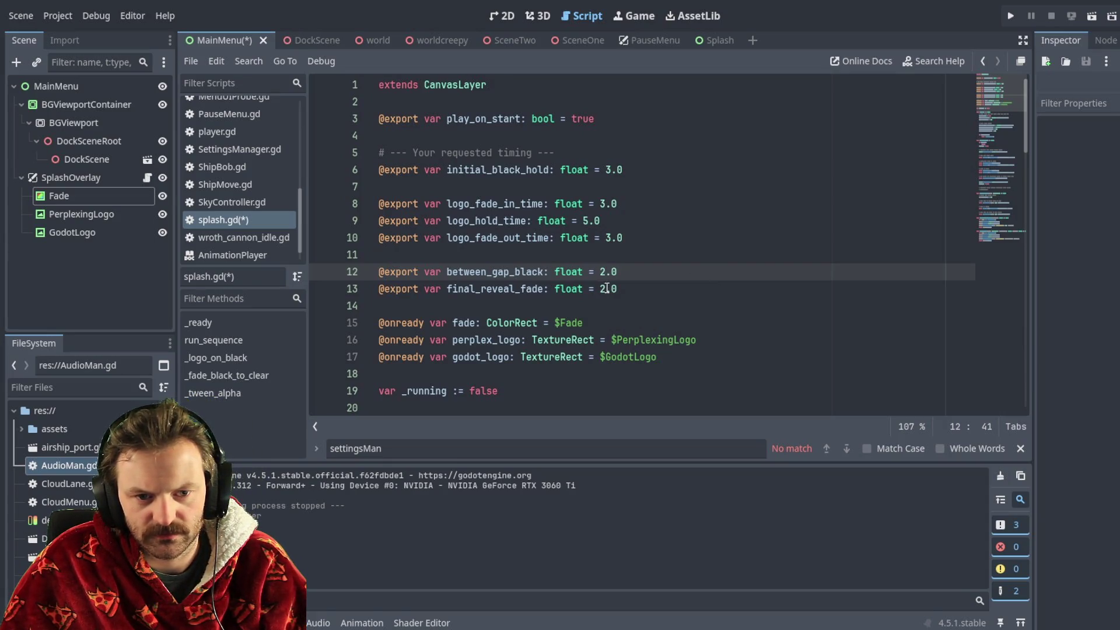
pyautogui.press('Down')
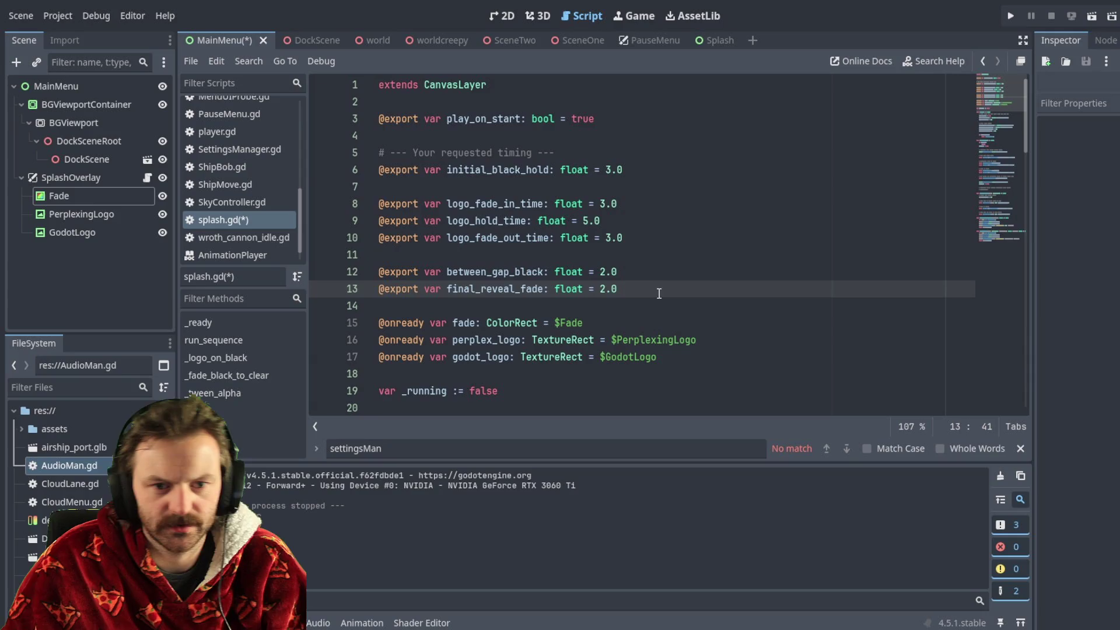
pyautogui.press('BackSpace')
pyautogui.write('3')
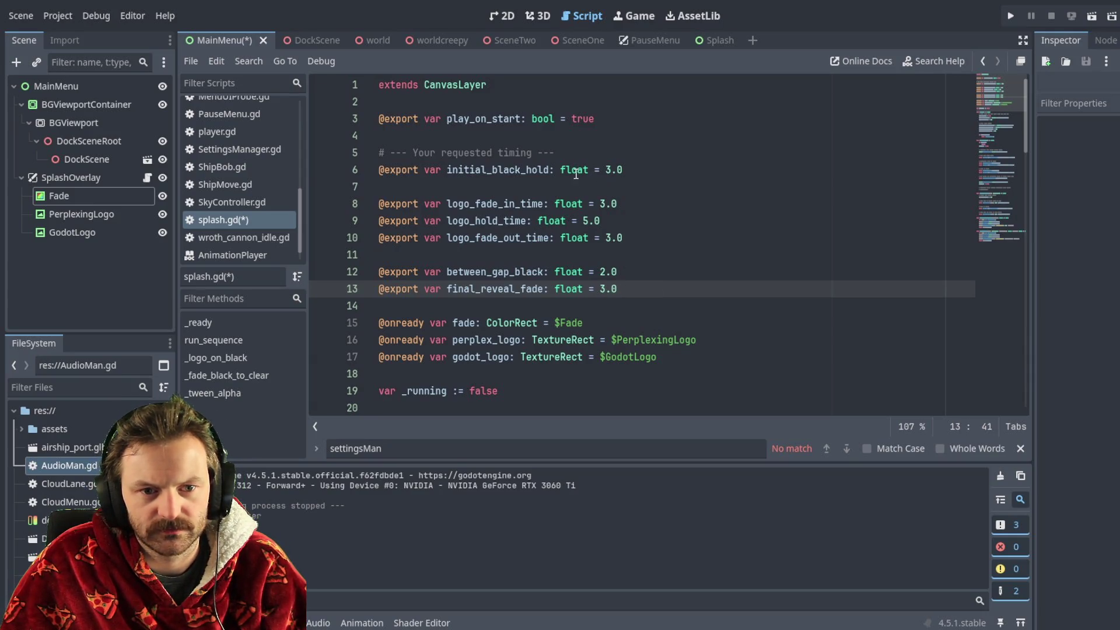
pyautogui.click(644, 240)
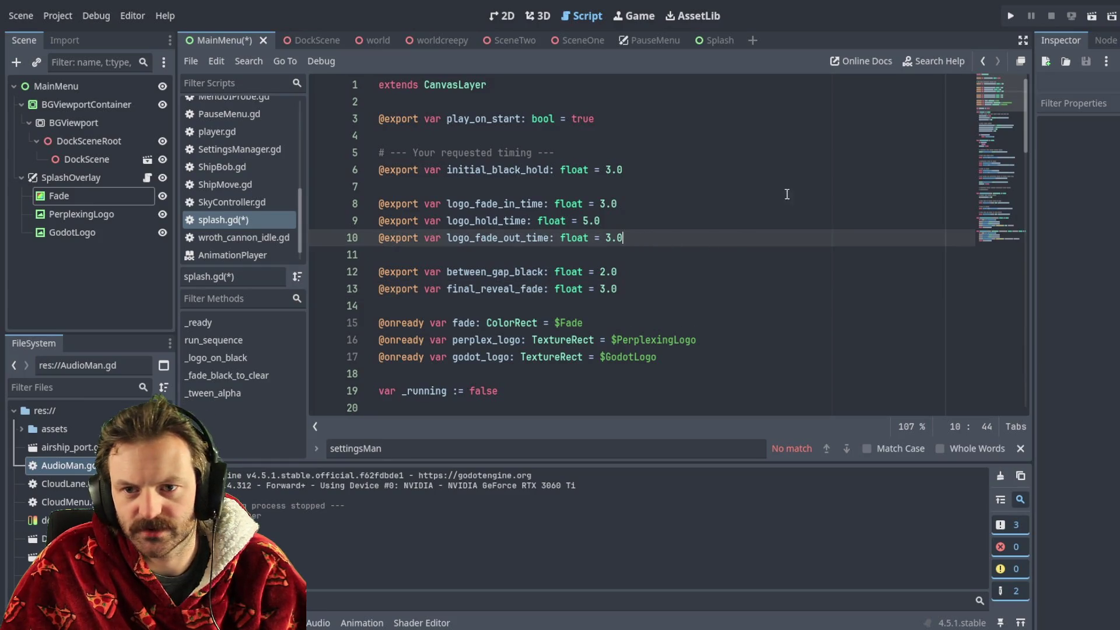
pyautogui.hotkey('ctrl', 's')
pyautogui.click(1011, 16)
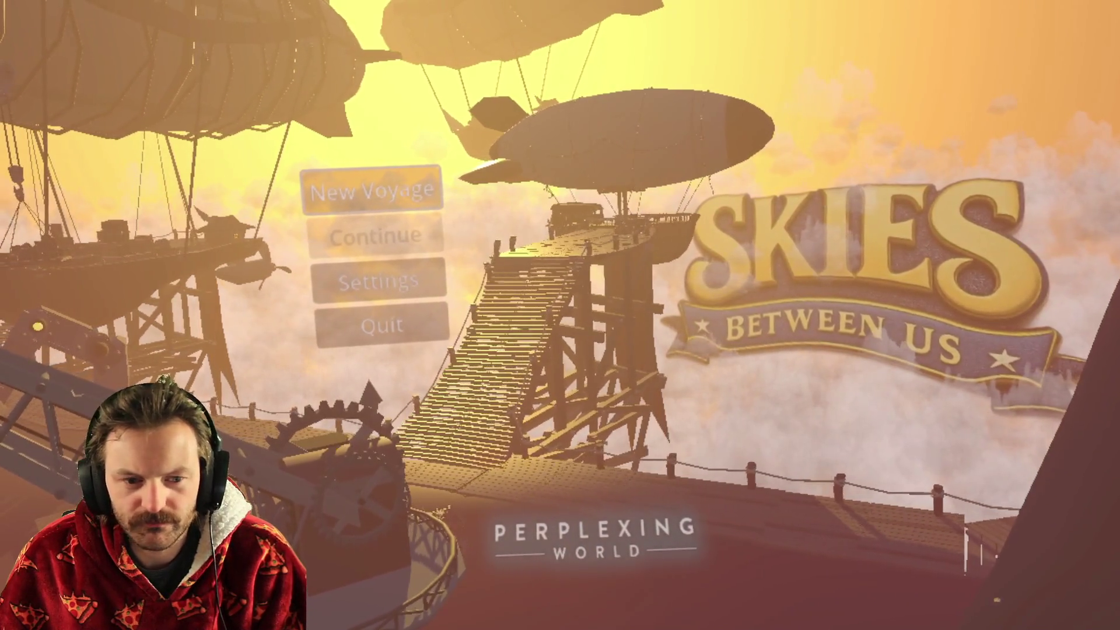
# Step: After watching the splash play into the title menu, return to the Godot editor with Alt+Tab
pyautogui.hotkey('alt', 'Tab')
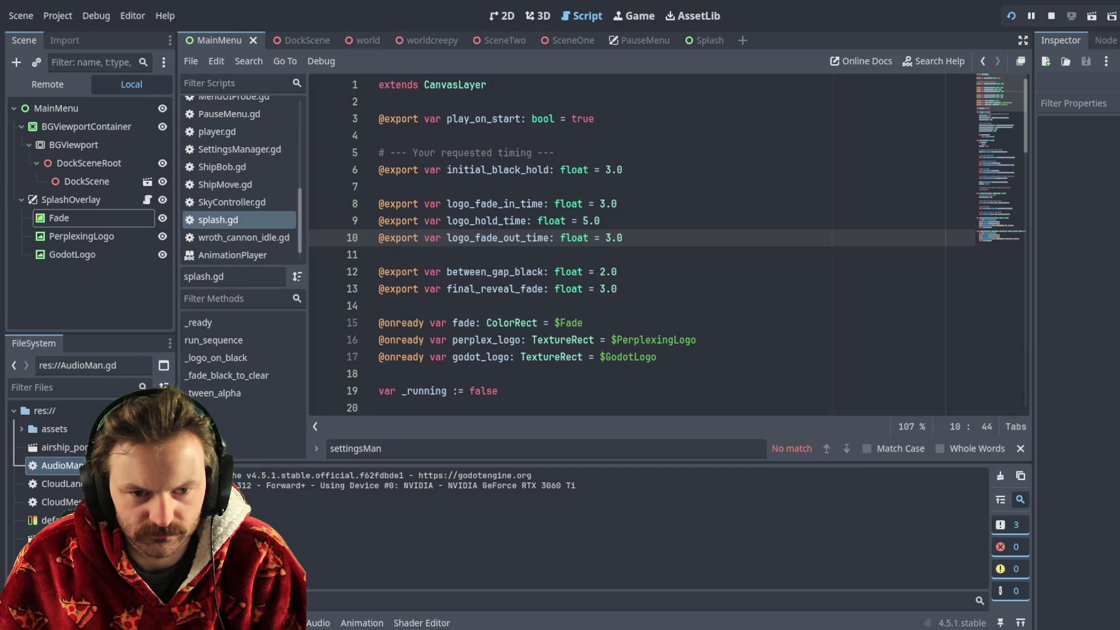
# Step: Stop the game and set logo_fade_in_time and logo_hold_time both to 4.0
pyautogui.click(604, 204)
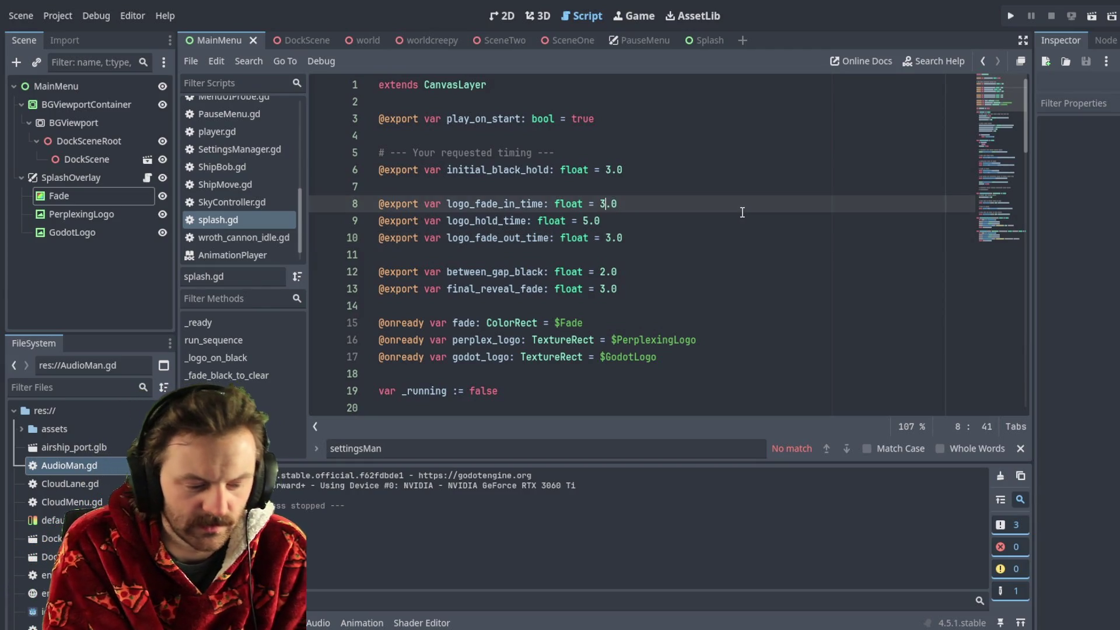
pyautogui.press('BackSpace')
pyautogui.write('4')
pyautogui.click(589, 222)
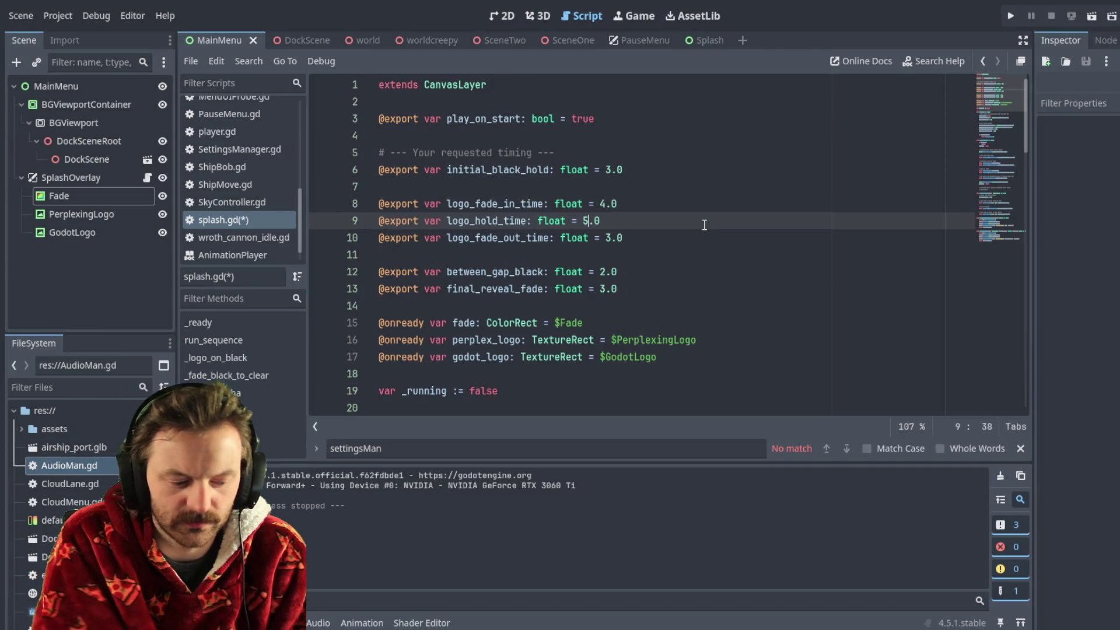
pyautogui.press('BackSpace')
pyautogui.write('4')
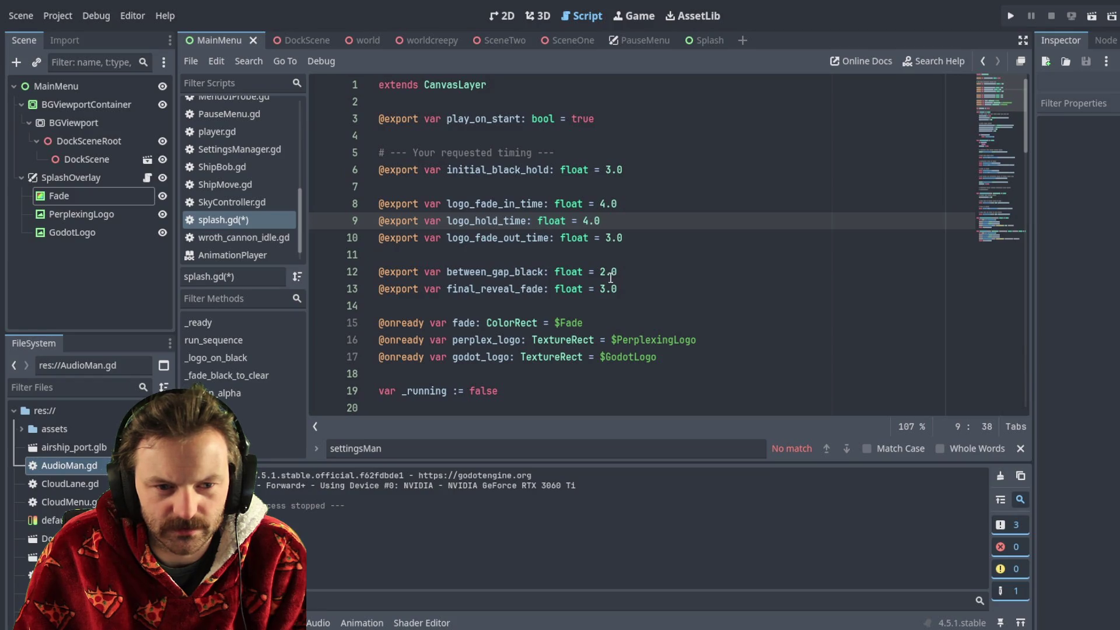
# Step: Set between_gap_black to 1.0, final_reveal_fade to 4.0, initial_black_hold to 2.0, and save
pyautogui.click(605, 272)
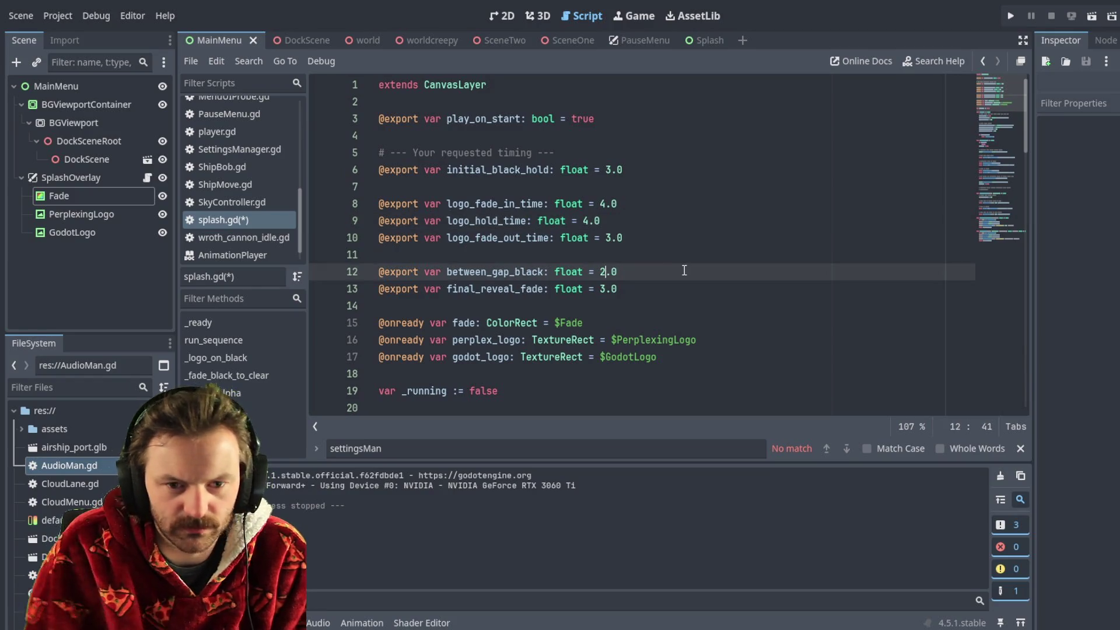
pyautogui.press('BackSpace')
pyautogui.write('1')
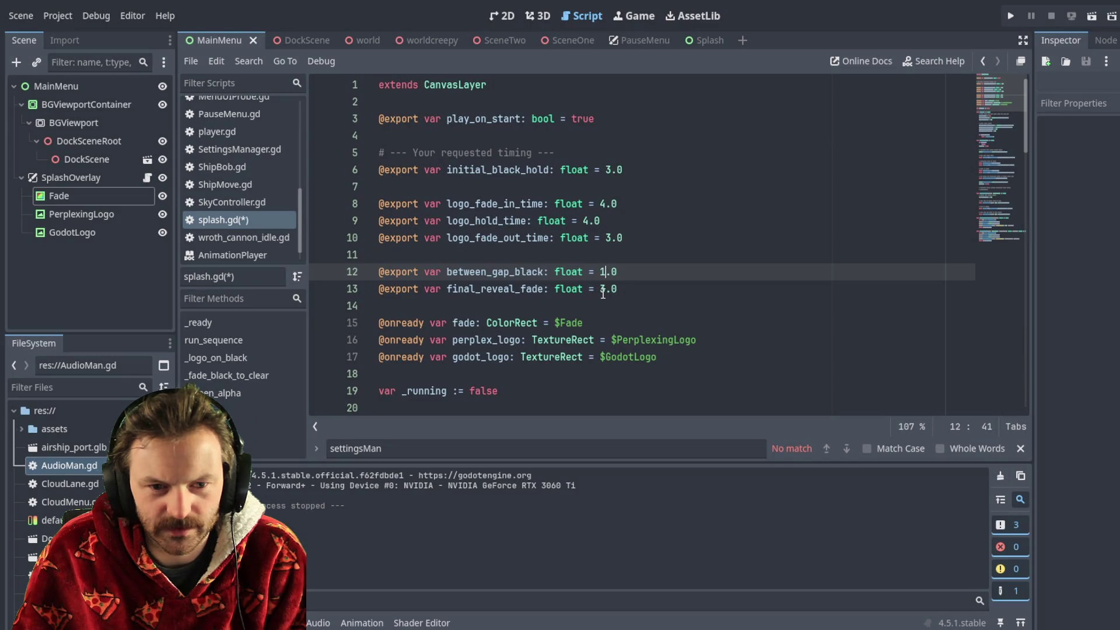
pyautogui.press('Down')
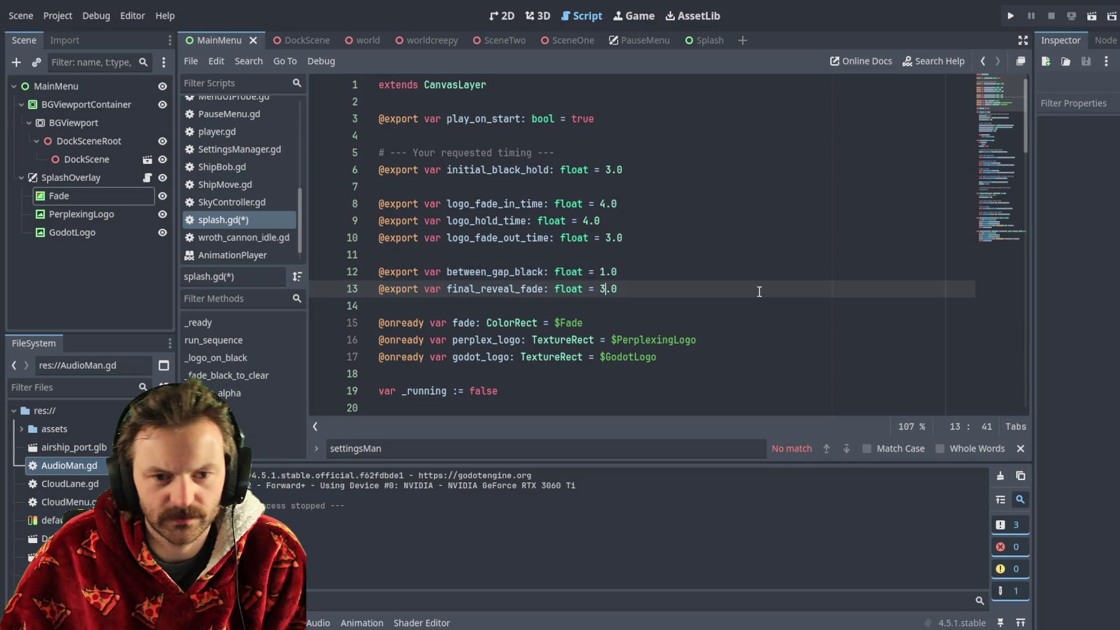
pyautogui.press('BackSpace')
pyautogui.write('4')
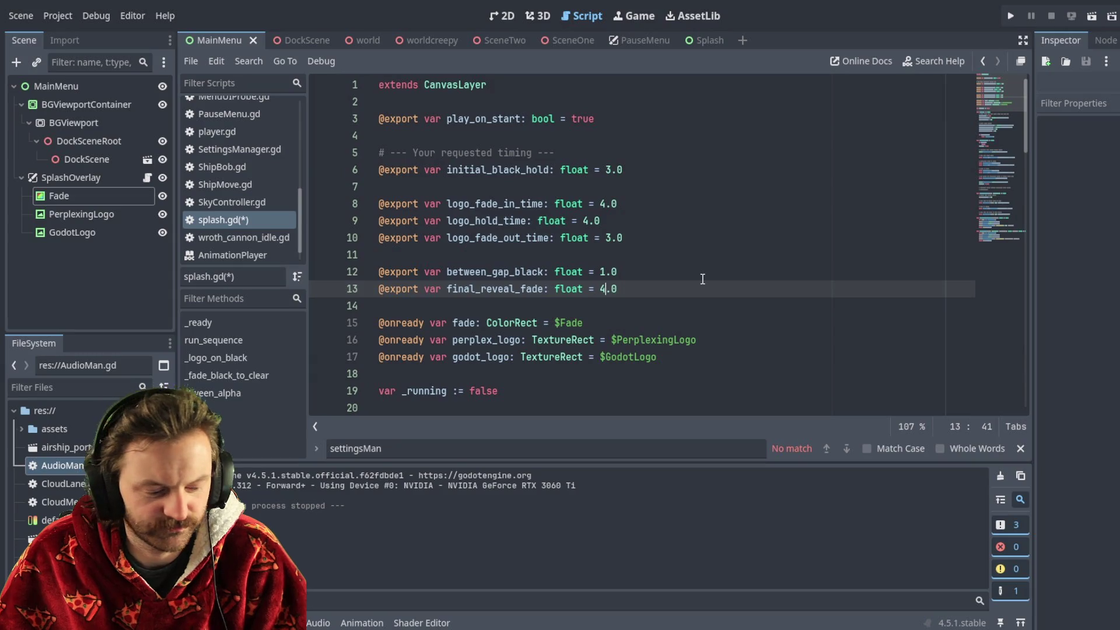
pyautogui.click(611, 171)
pyautogui.press('BackSpace')
pyautogui.write('2')
pyautogui.hotkey('ctrl', 's')
pyautogui.click(1011, 18)
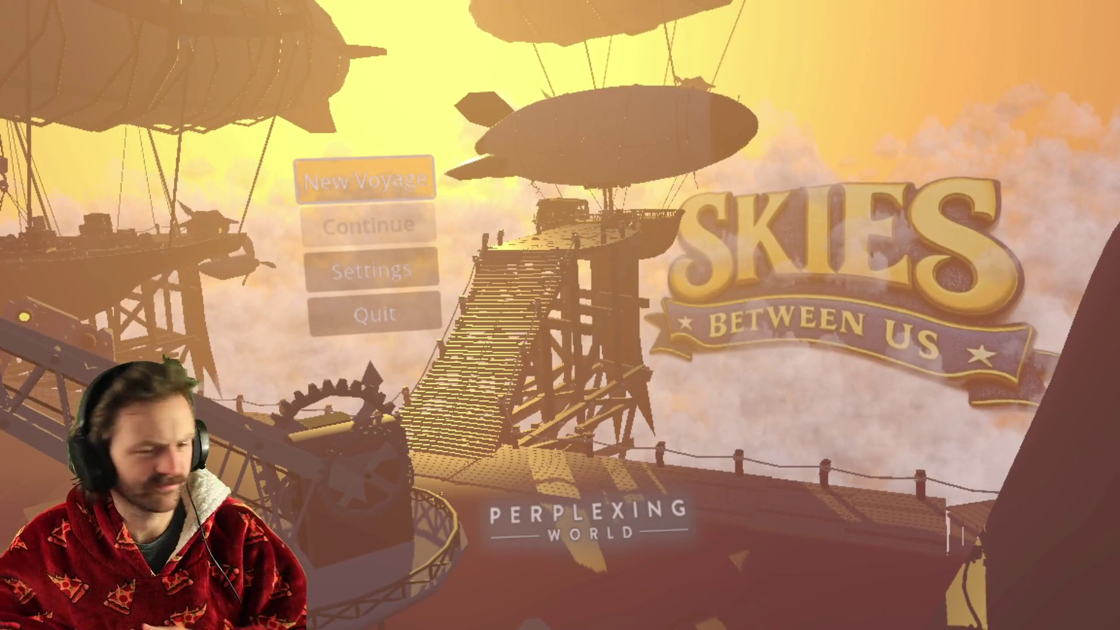
pyautogui.click(400, 176)
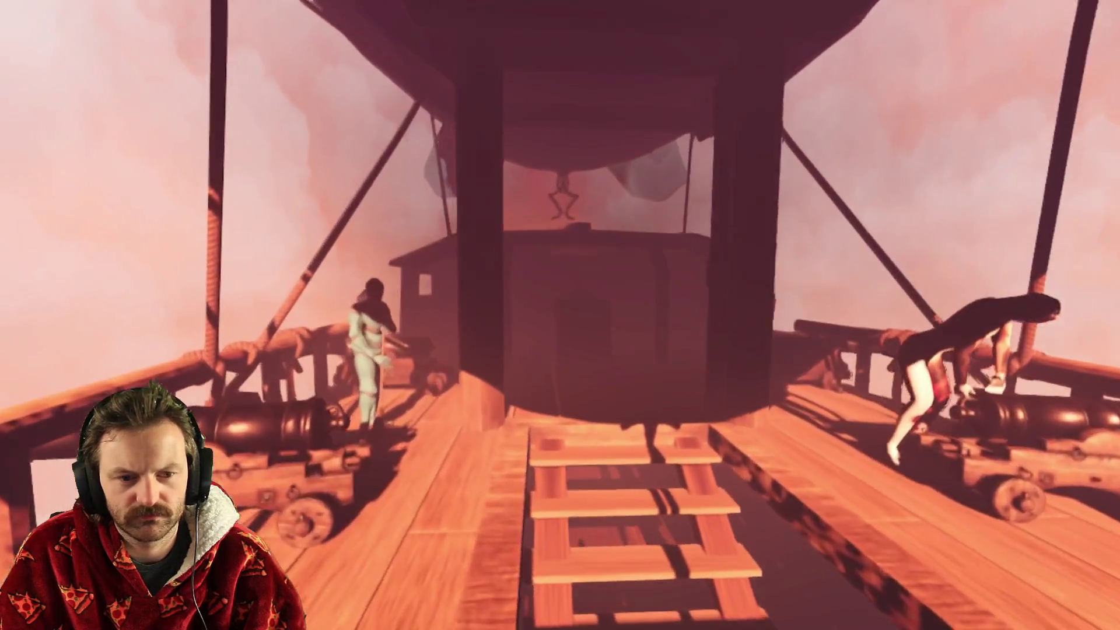
pyautogui.press('w')
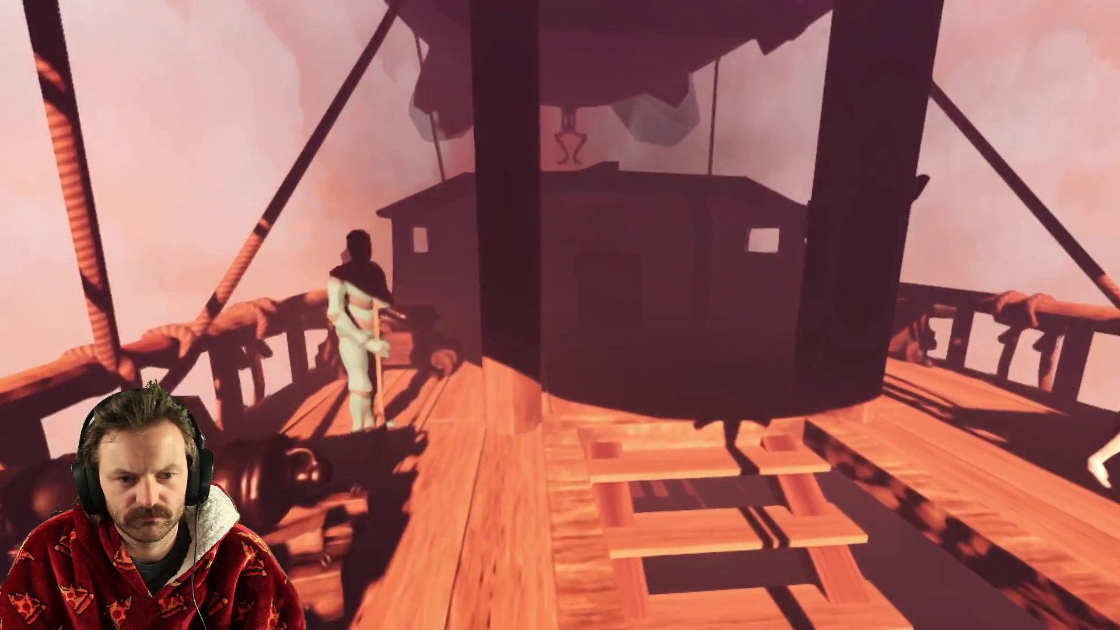
pyautogui.press('w')
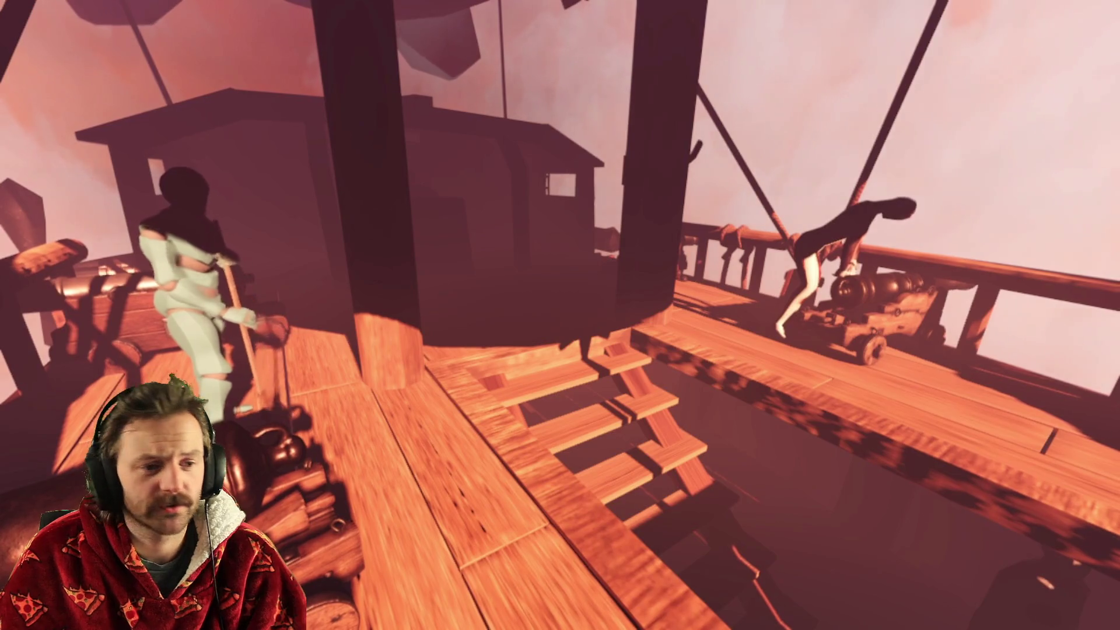
# Step: Leave the game running on the deck and switch back to the splash.gd script editor
pyautogui.hotkey('alt', 'Tab')
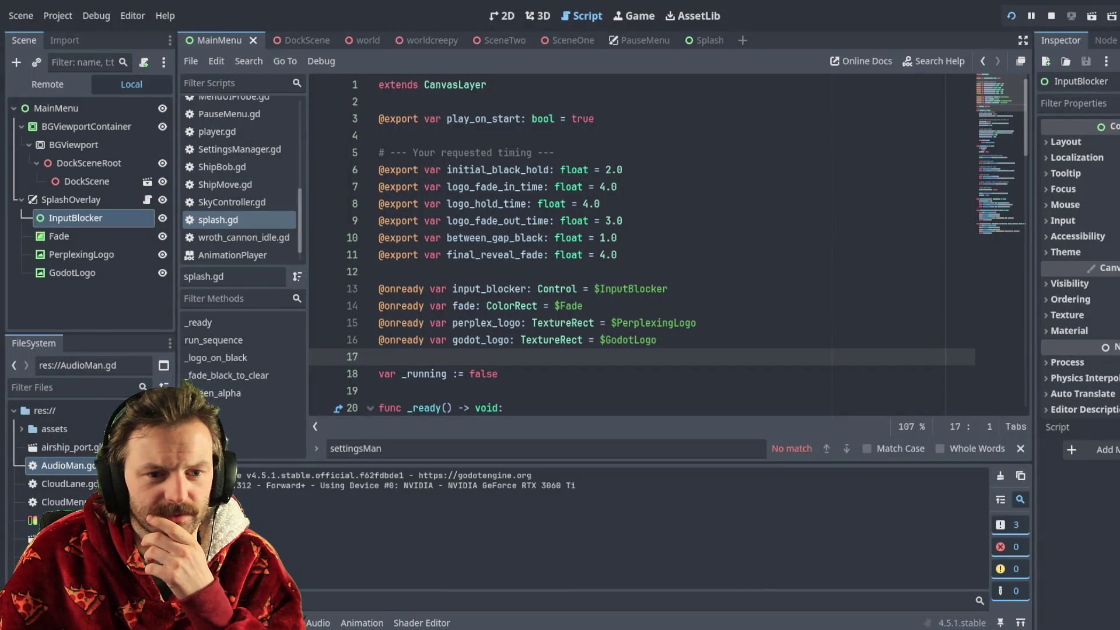
# Step: Relaunch the project with F5 to watch the splash logos fade into the main menu
pyautogui.press('F5')
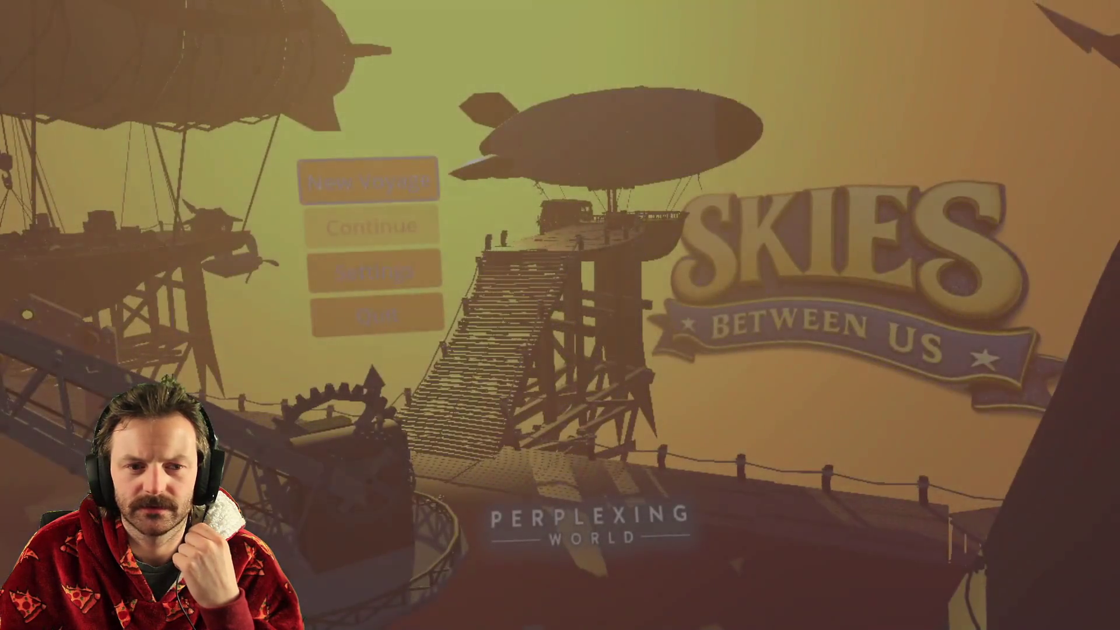
# Step: Stop the playtest with F8 to return to the DockScene 3D view
pyautogui.press('F8')
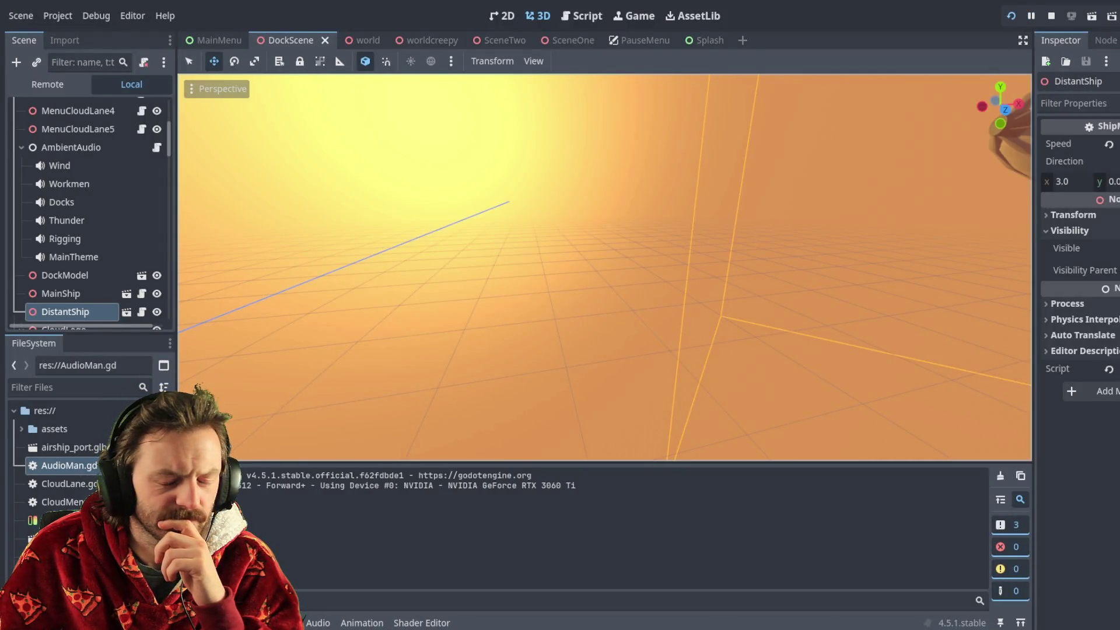
# Step: Run the project again to check the Perplexing World logo fading into the title menu
pyautogui.press('F5')
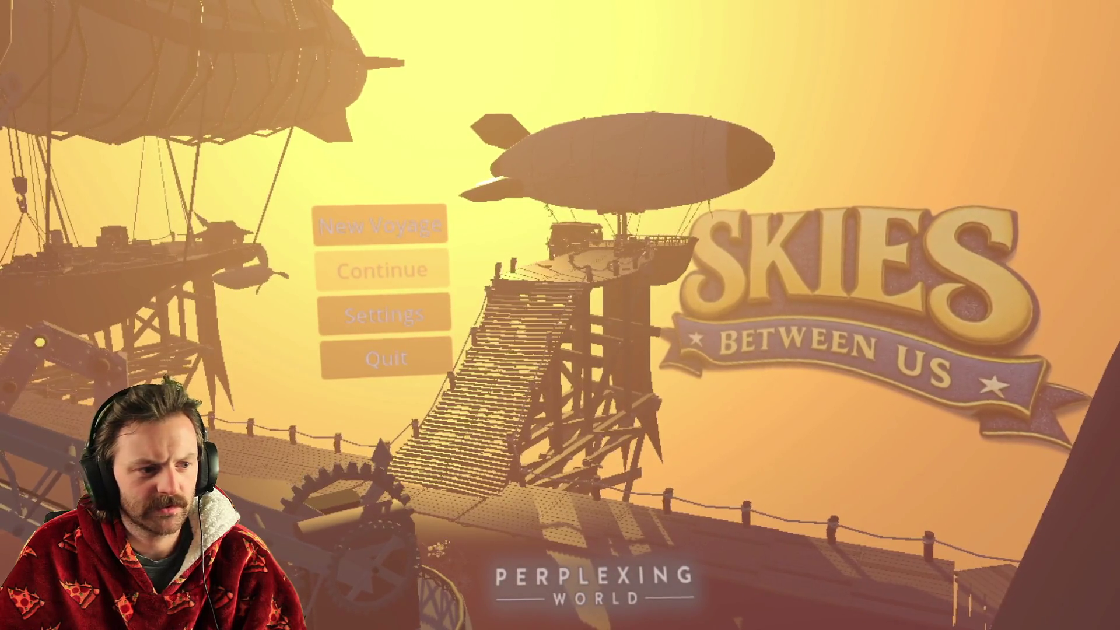
# Step: Stop the running game from the script editor, then start a New Voyage from the main menu
pyautogui.hotkey('alt', 'Tab')
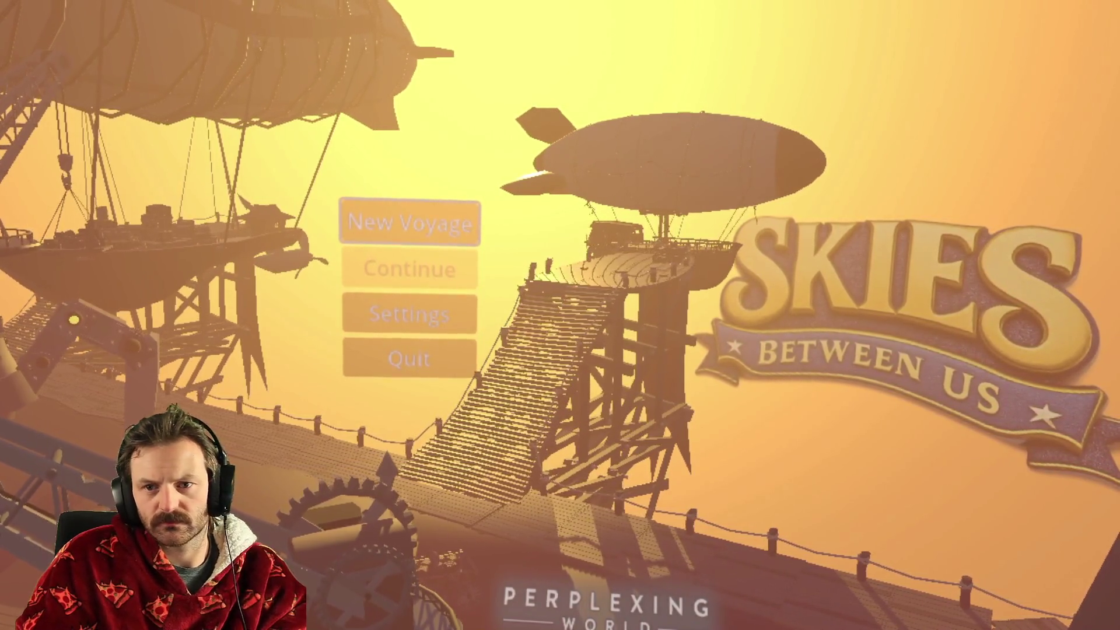
pyautogui.press('F8')
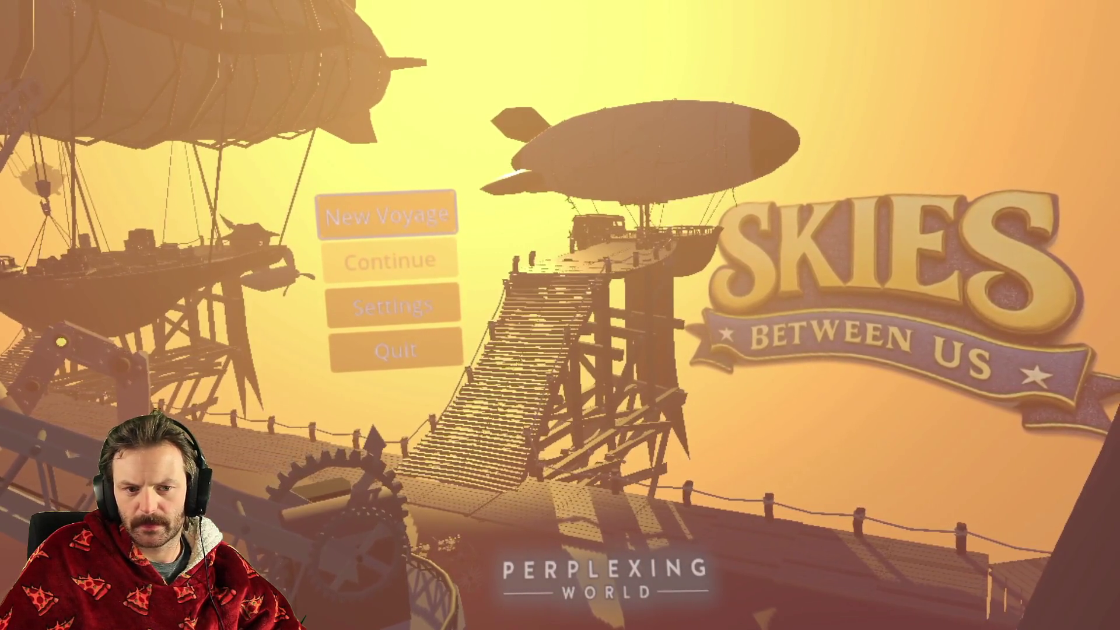
pyautogui.click(411, 223)
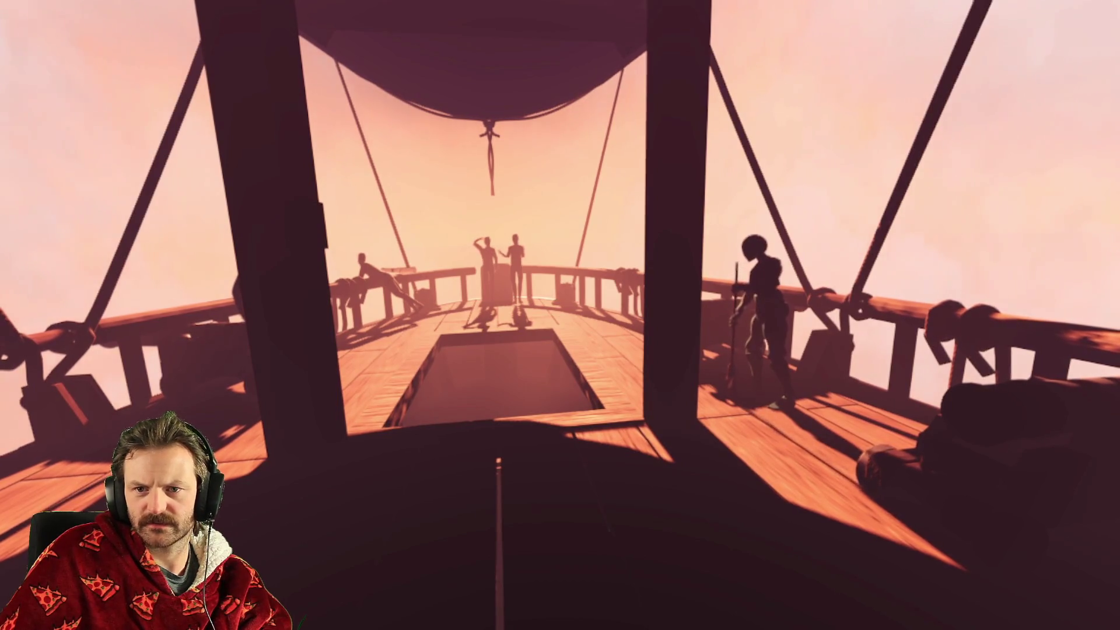
# Step: Relaunch the project with the Run button to playtest it again
pyautogui.click(1015, 22)
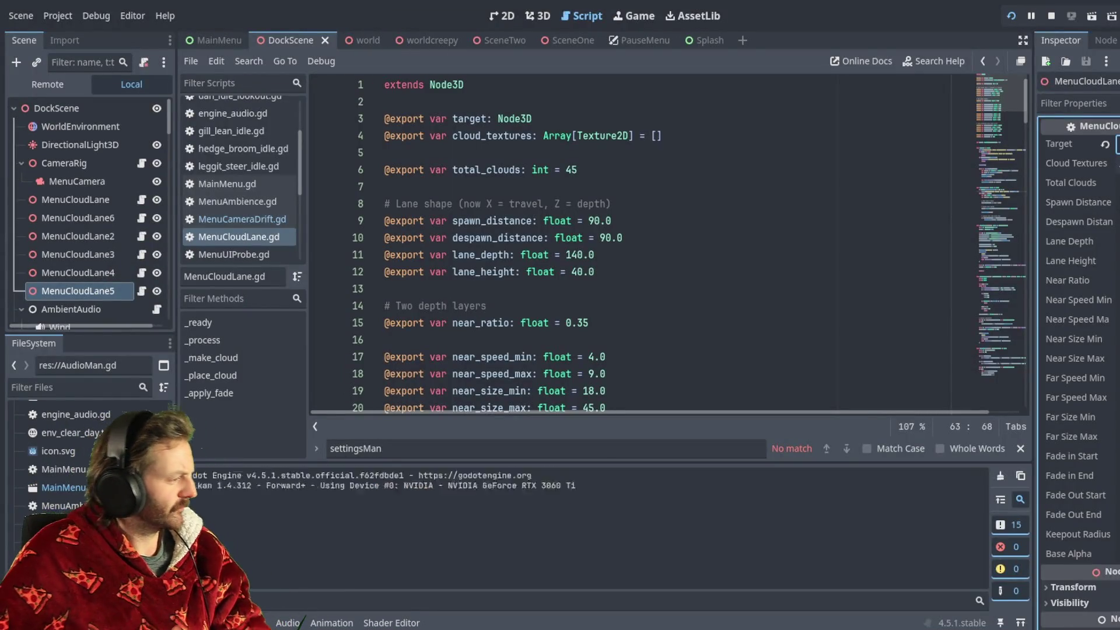
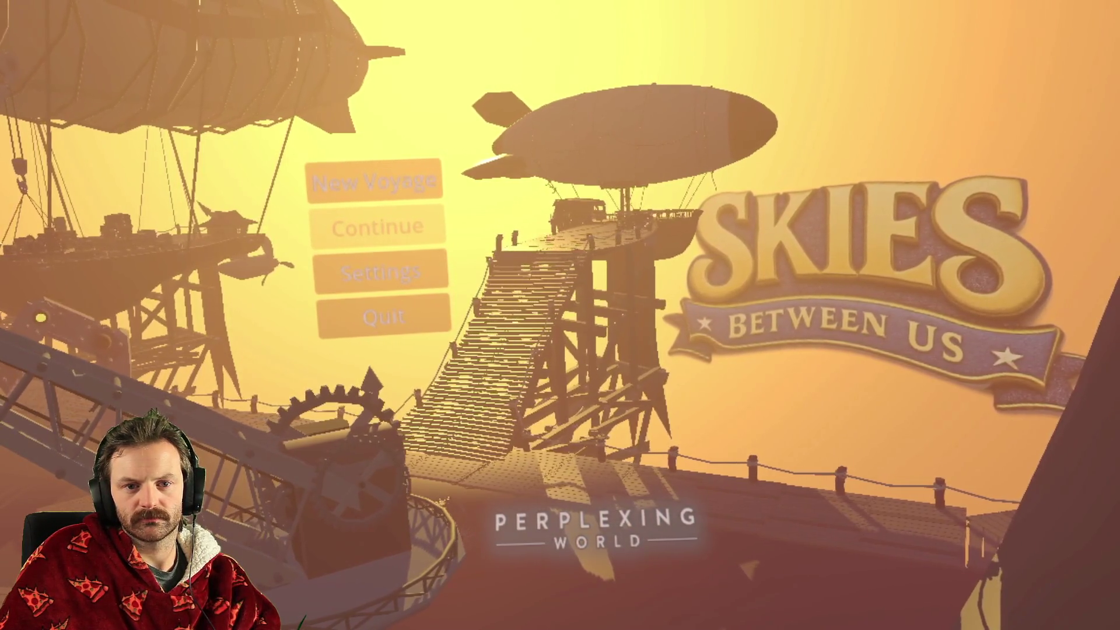
# Step: Reload the running Skies Between Us game, then quit it from its main menu
pyautogui.click(1012, 17)
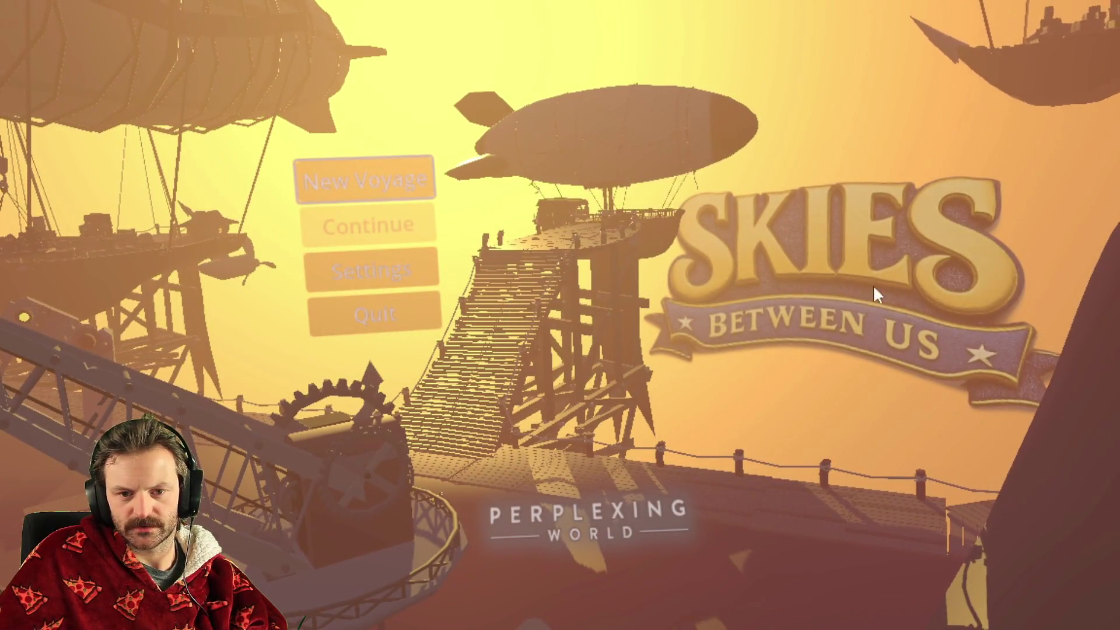
pyautogui.click(380, 311)
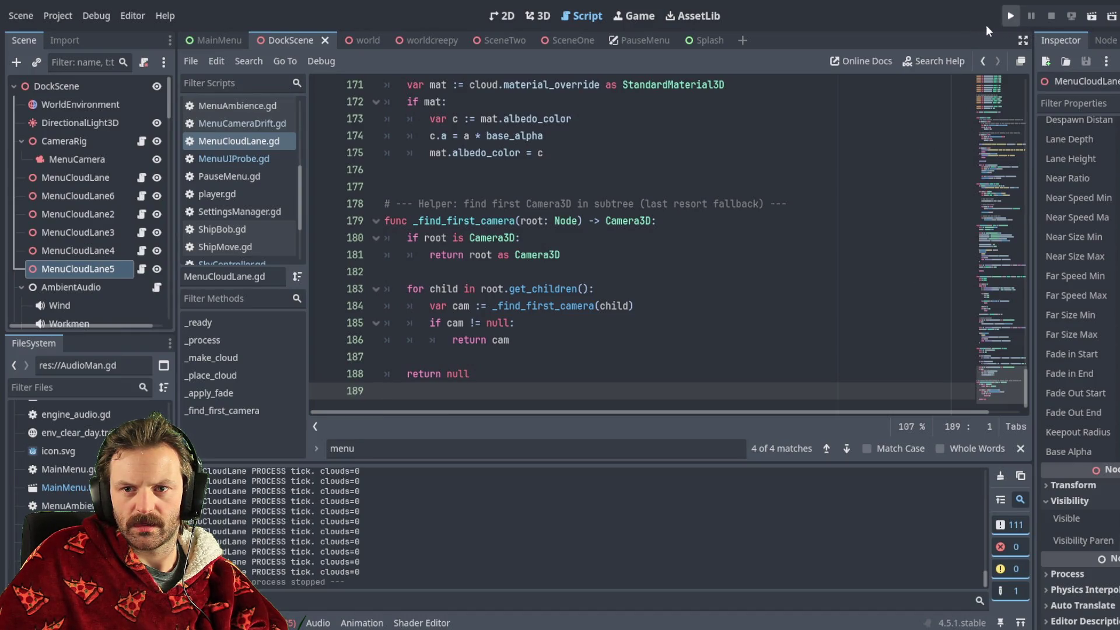
# Step: Run the project, restart the game, and bring its main menu back to the front
pyautogui.press('F5')
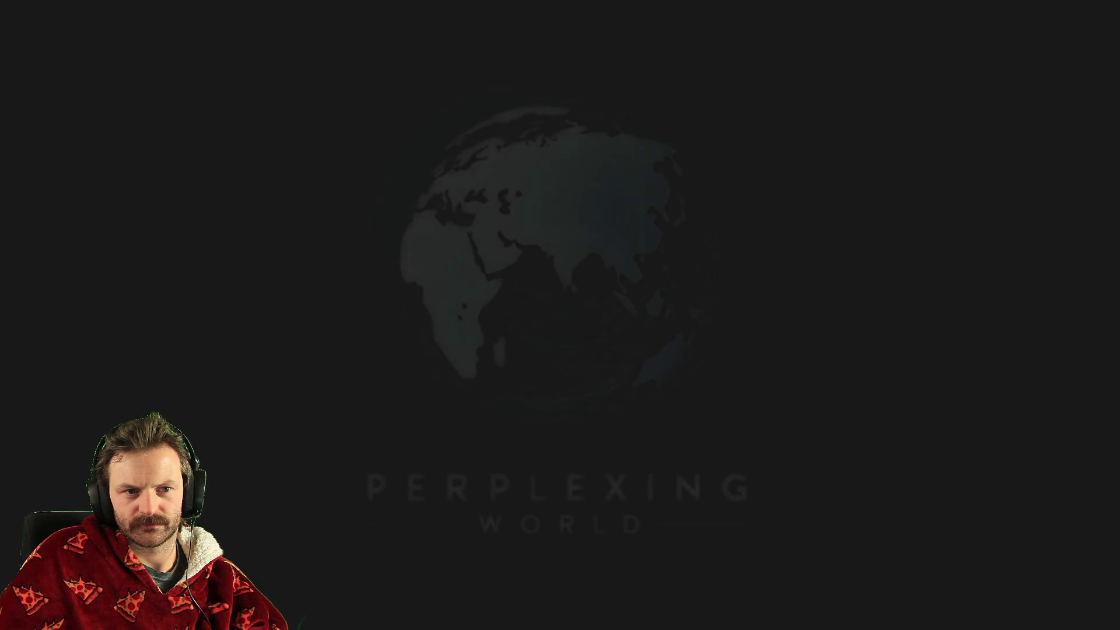
pyautogui.hotkey('alt', 'Tab')
pyautogui.press('F8')
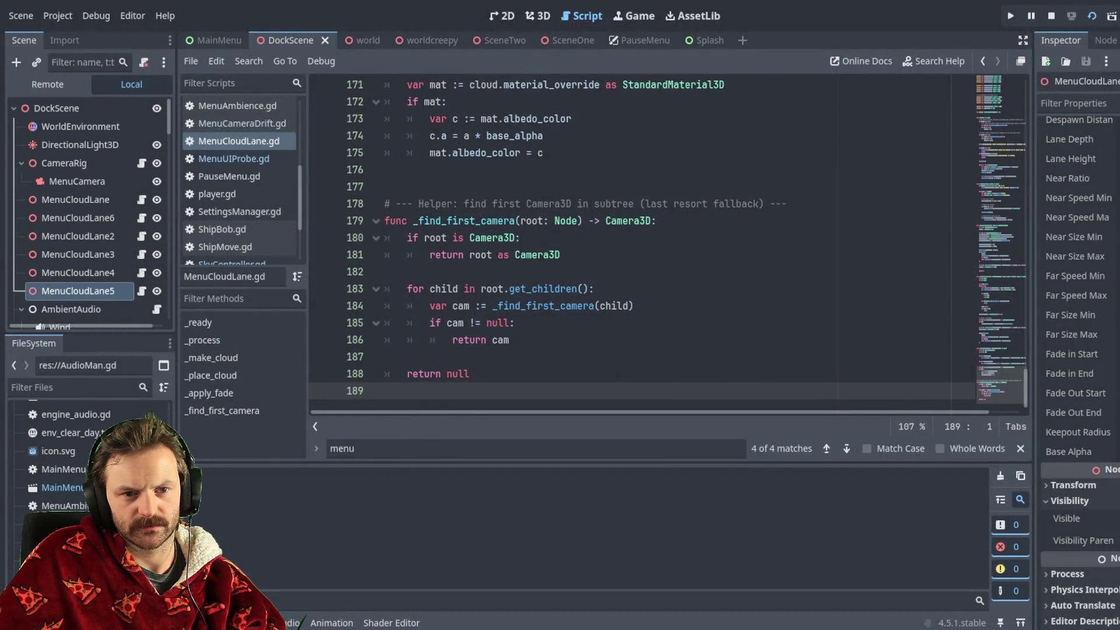
pyautogui.hotkey('alt', 'Tab')
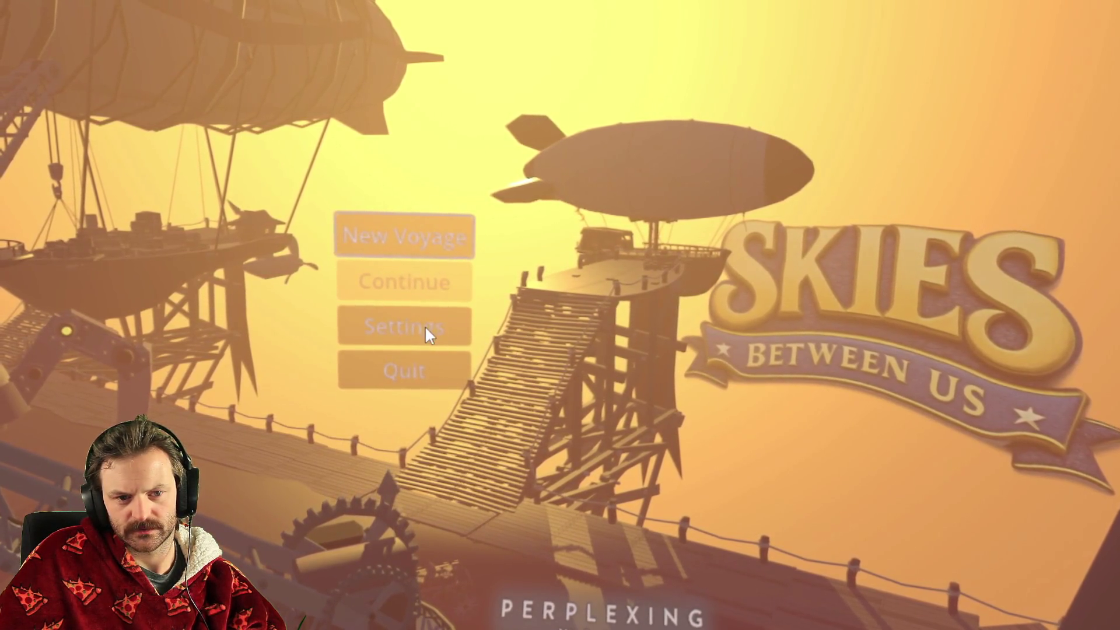
# Step: Open the game's Settings panel, adjust it, then use Back to return to the main menu
pyautogui.click(425, 325)
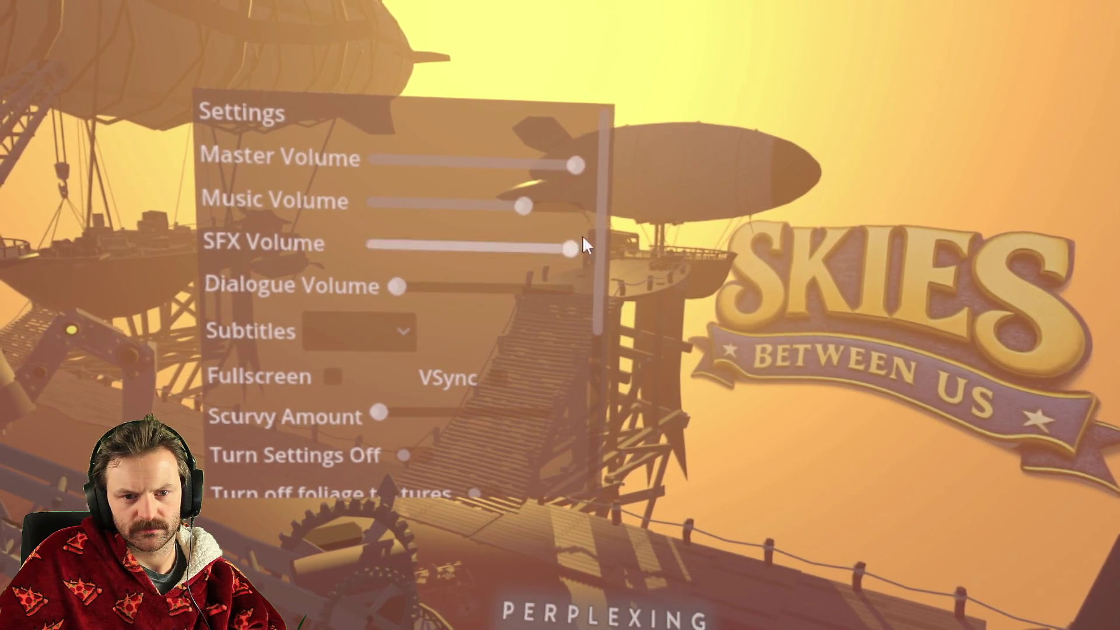
pyautogui.moveTo(596, 237)
pyautogui.mouseDown()
pyautogui.moveTo(597, 326)
pyautogui.moveTo(571, 440)
pyautogui.mouseUp()
pyautogui.moveTo(602, 325)
pyautogui.mouseDown()
pyautogui.moveTo(609, 257)
pyautogui.moveTo(608, 294)
pyautogui.moveTo(606, 282)
pyautogui.mouseUp()
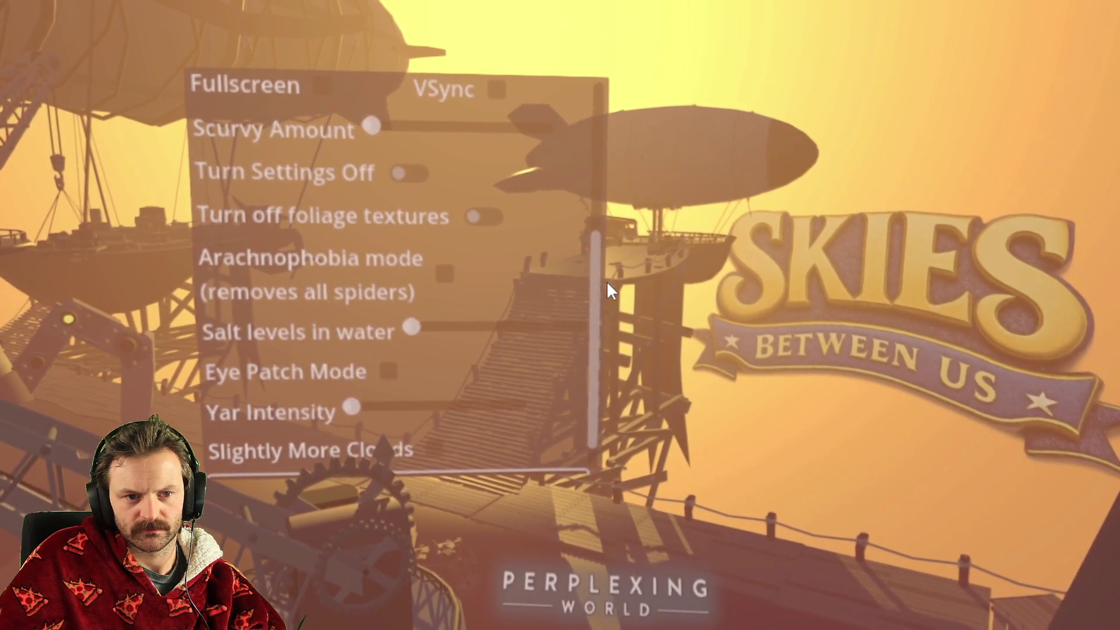
pyautogui.scroll(-2, 607, 282)
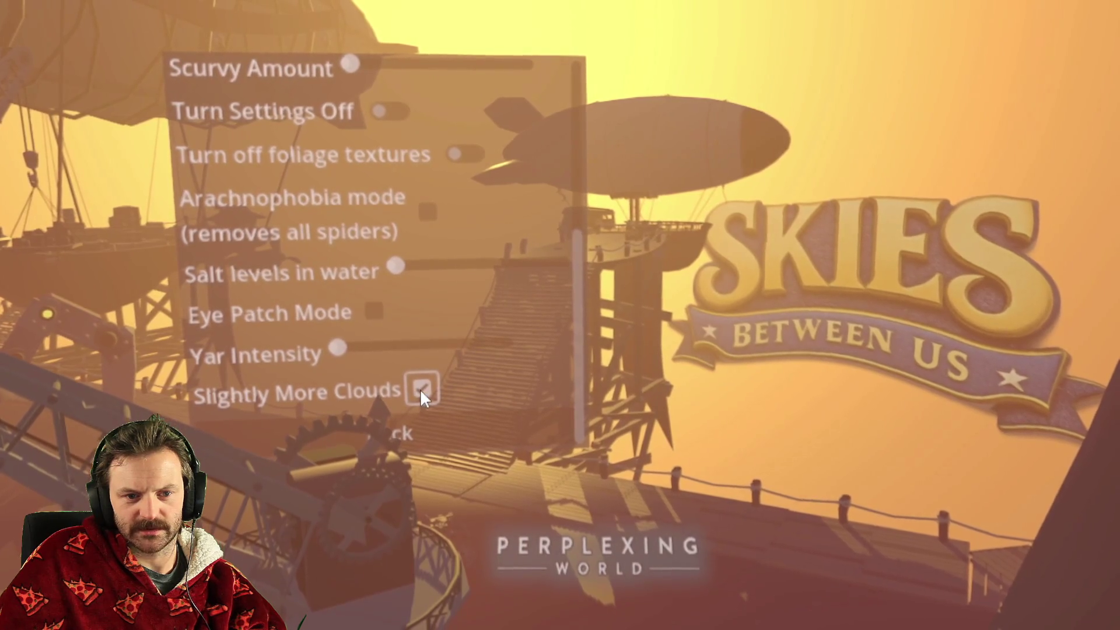
pyautogui.click(423, 415)
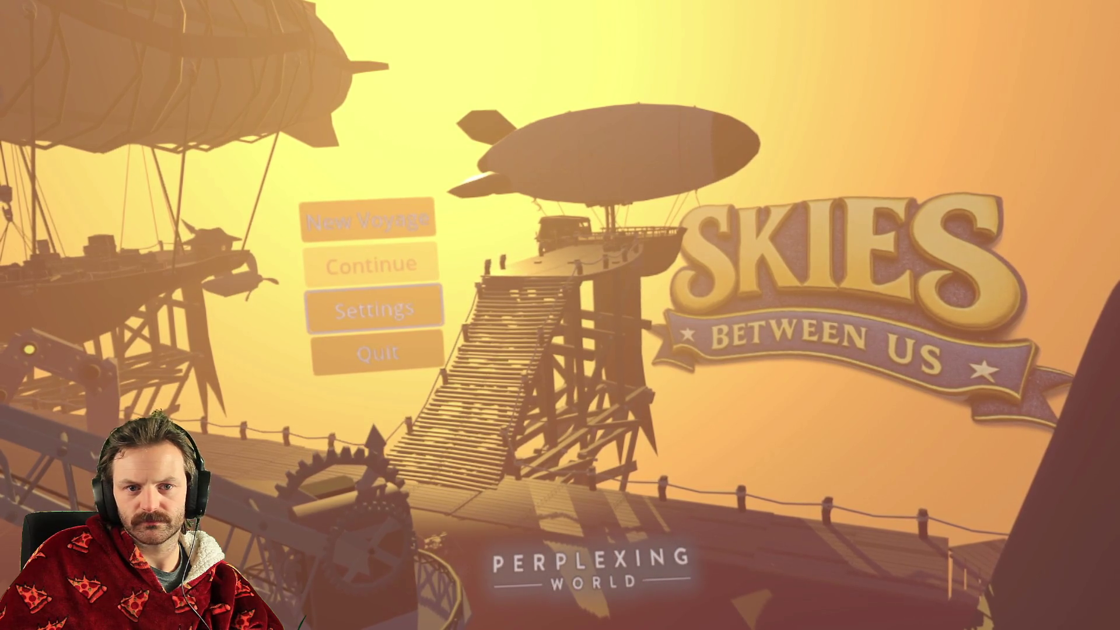
# Step: Stop the game with F8, then stop the rerun to return to MenuCameraDrift.gd
pyautogui.press('F8')
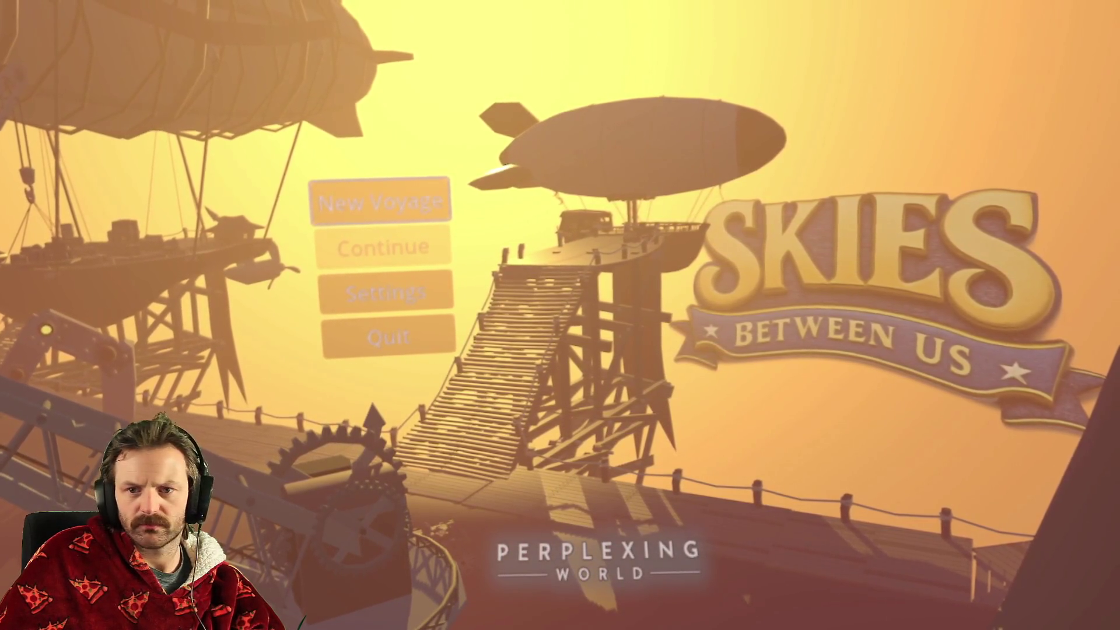
pyautogui.press('F8')
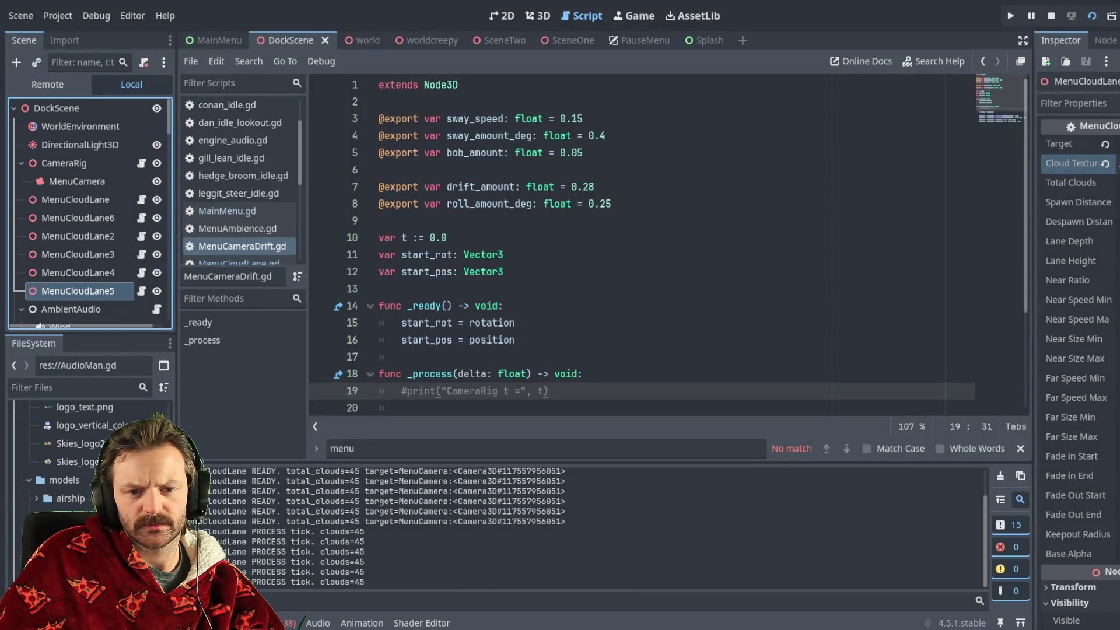
# Step: Run the project with F5 to preview the main menu's drifting cloud lanes
pyautogui.press('F5')
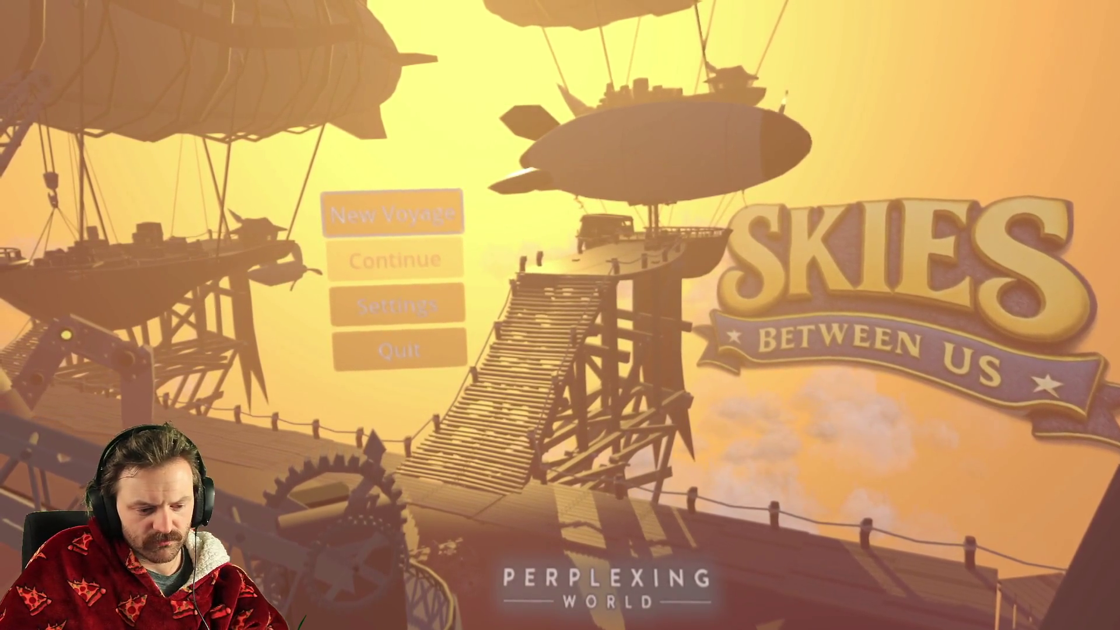
# Step: Stop the running game, save DockScene with Ctrl+S, and launch it with F6
pyautogui.press('F8')
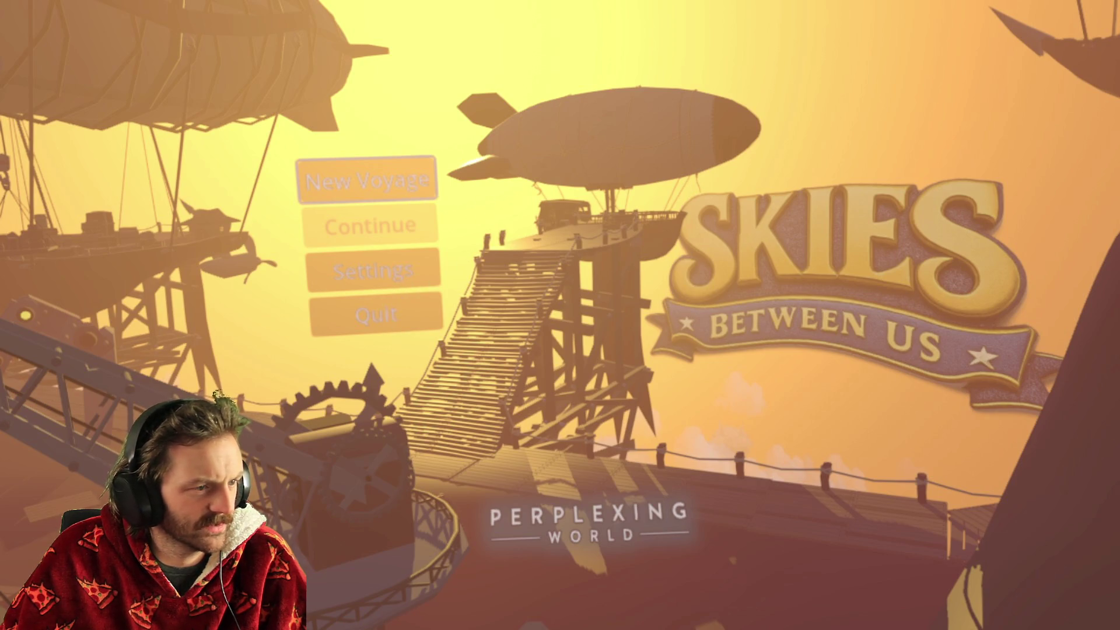
pyautogui.hotkey('alt', 'F4')
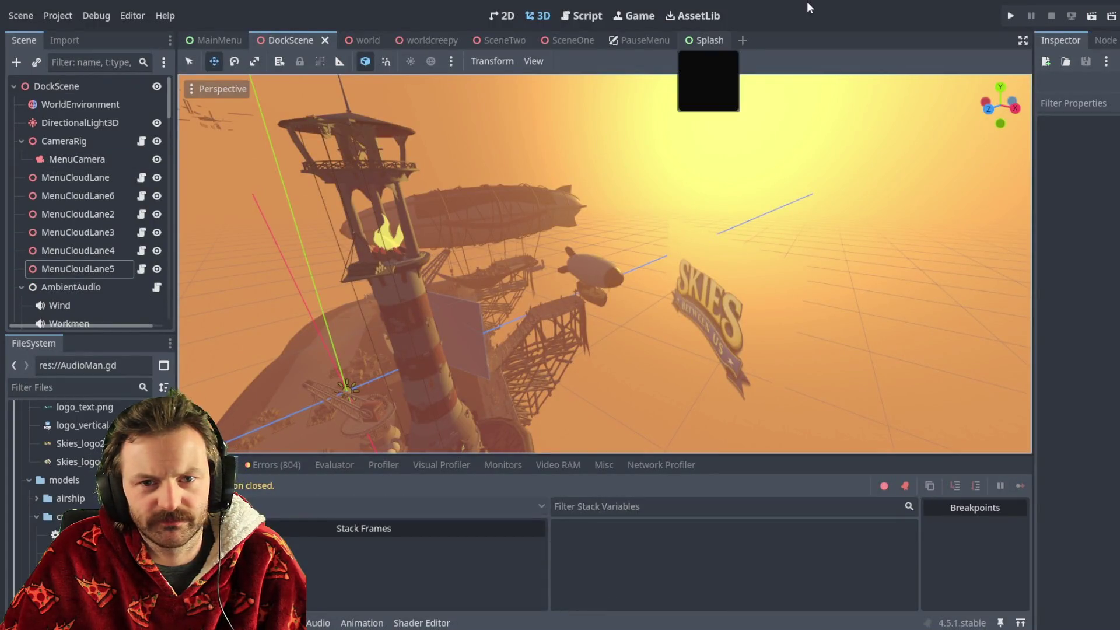
pyautogui.hotkey('ctrl', 's')
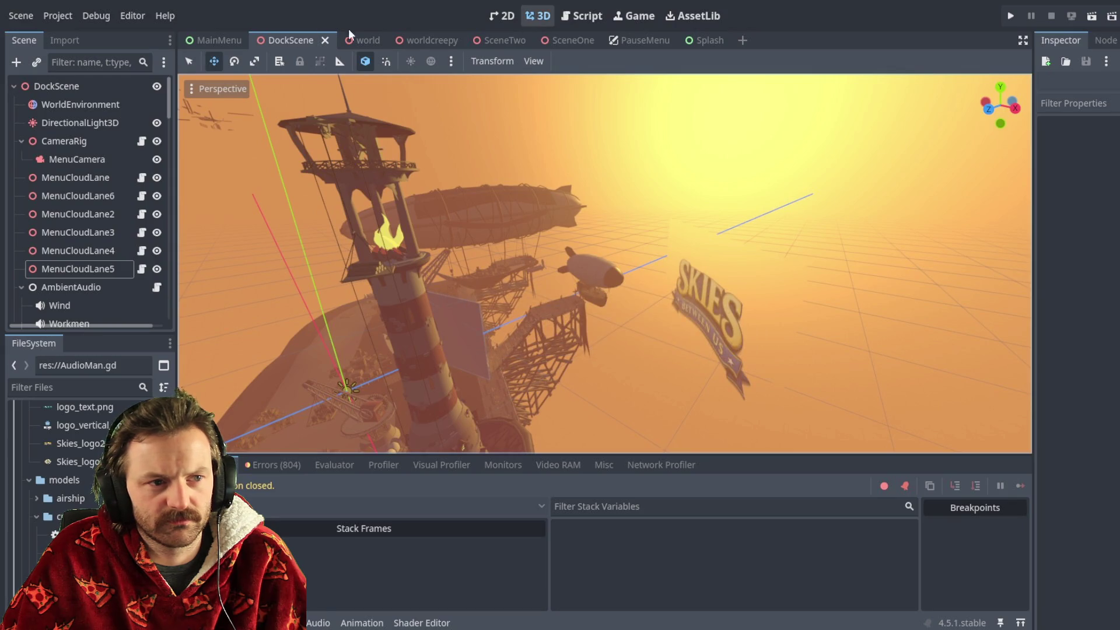
pyautogui.press('F6')
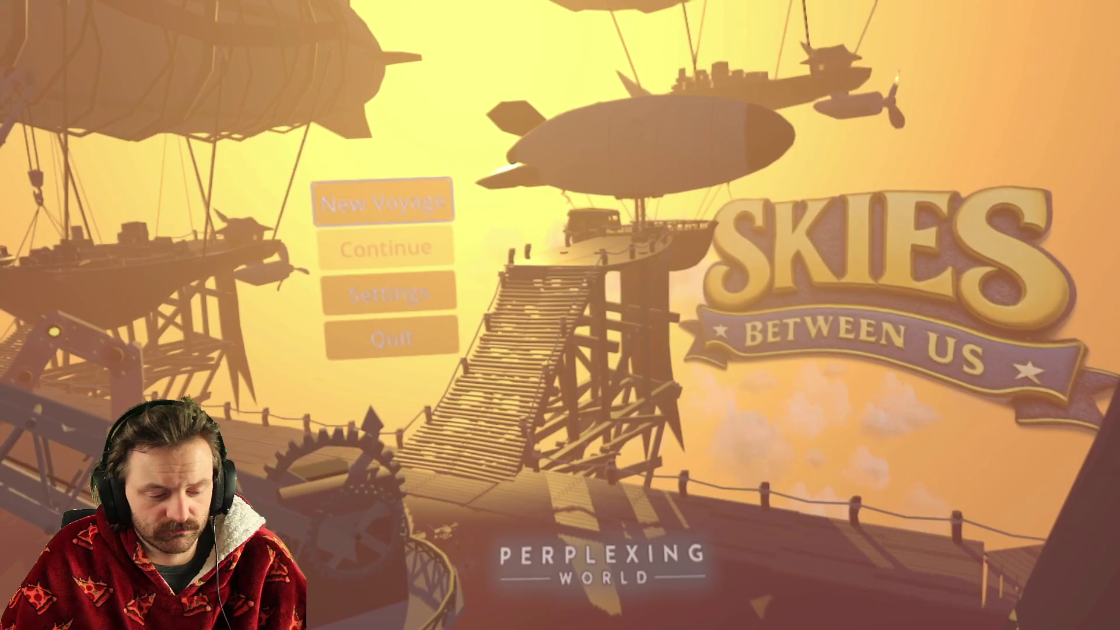
# Step: Stop the test run with F8 to return to the DockScene 3D view
pyautogui.press('F8')
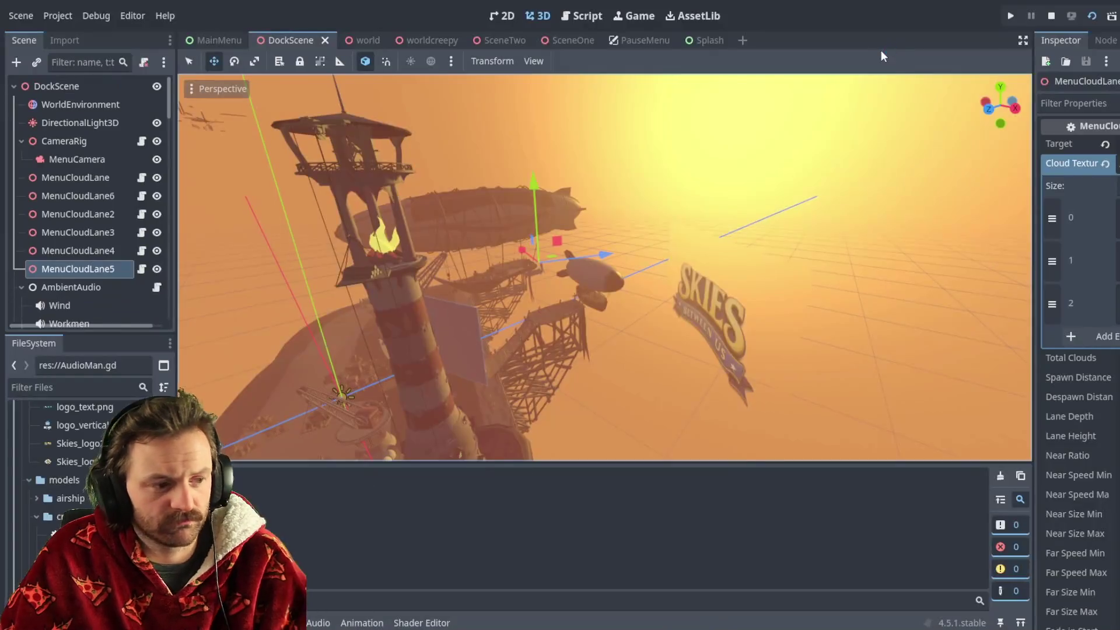
# Step: Rerun the project with F5 to see airships drifting behind the main menu
pyautogui.press('F5')
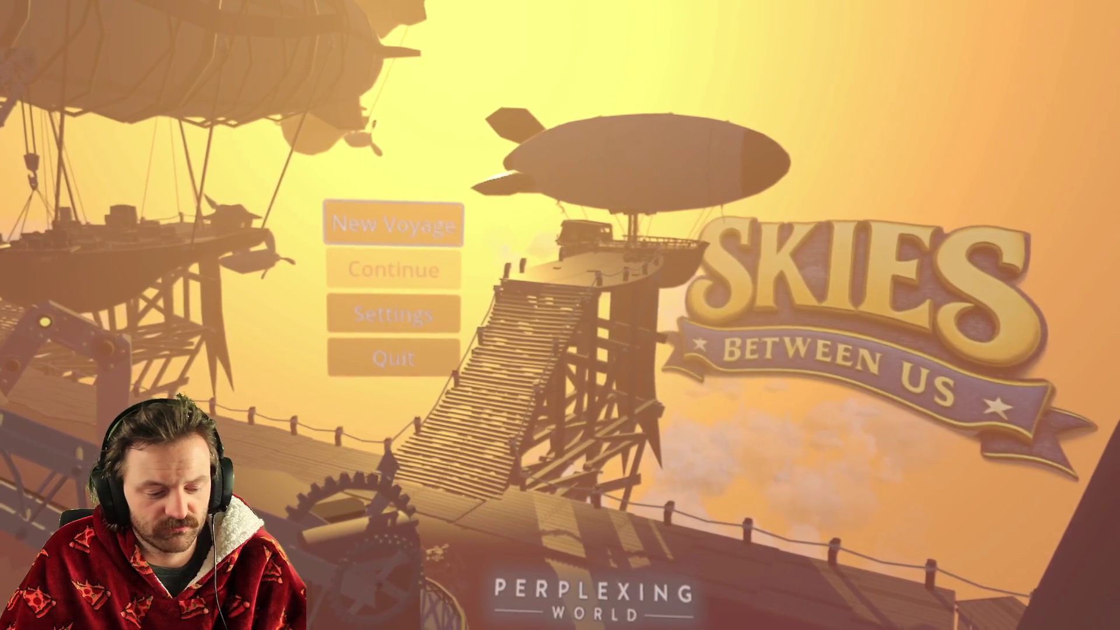
pyautogui.press('F8')
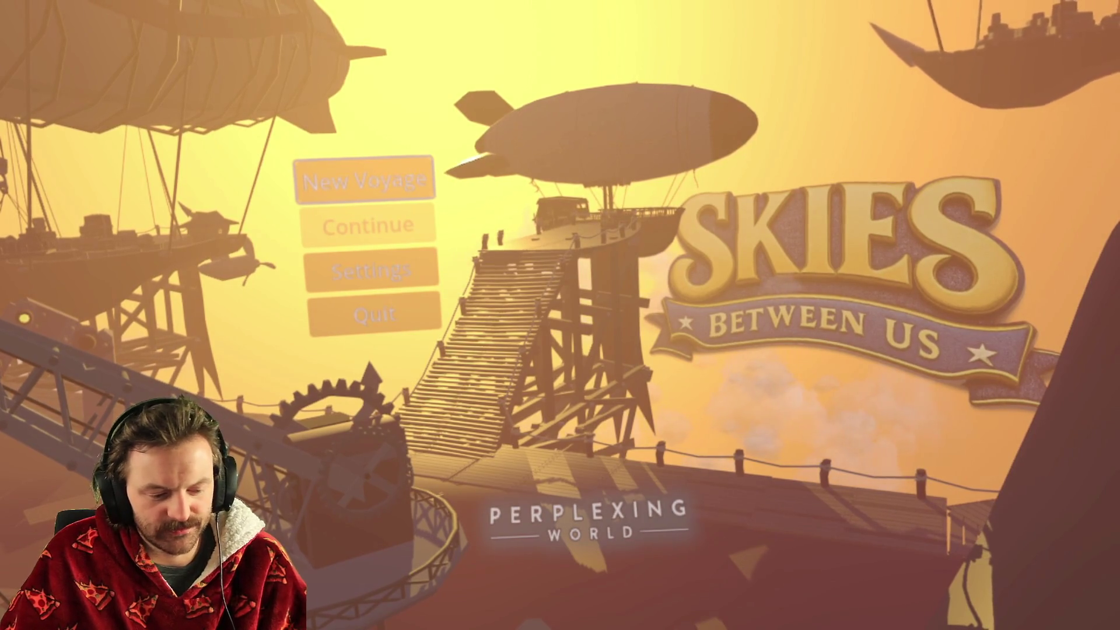
pyautogui.press('F8')
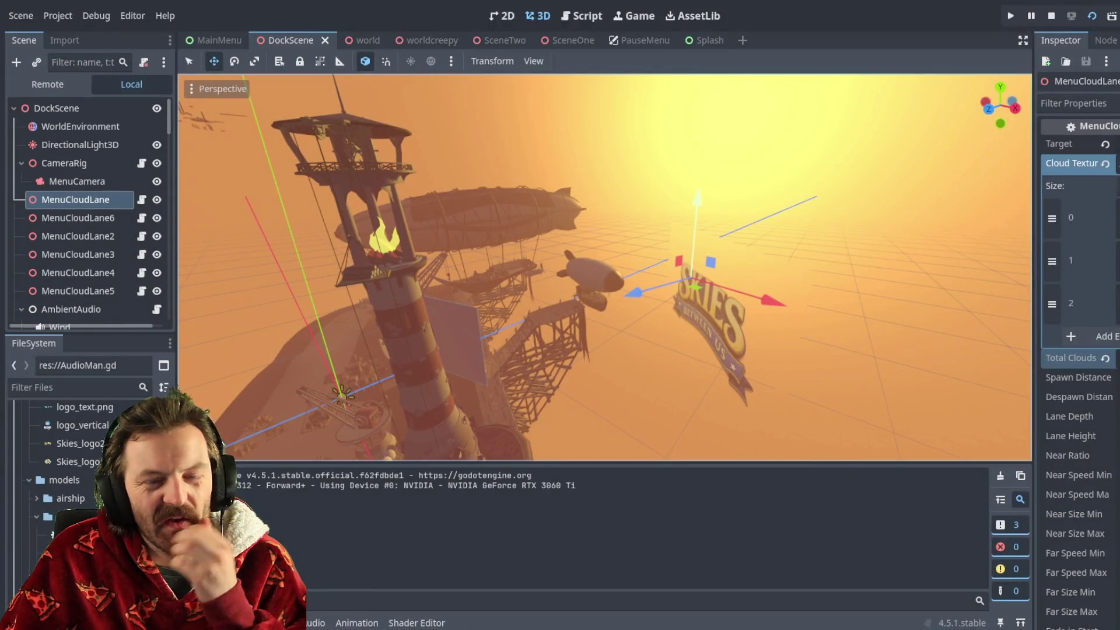